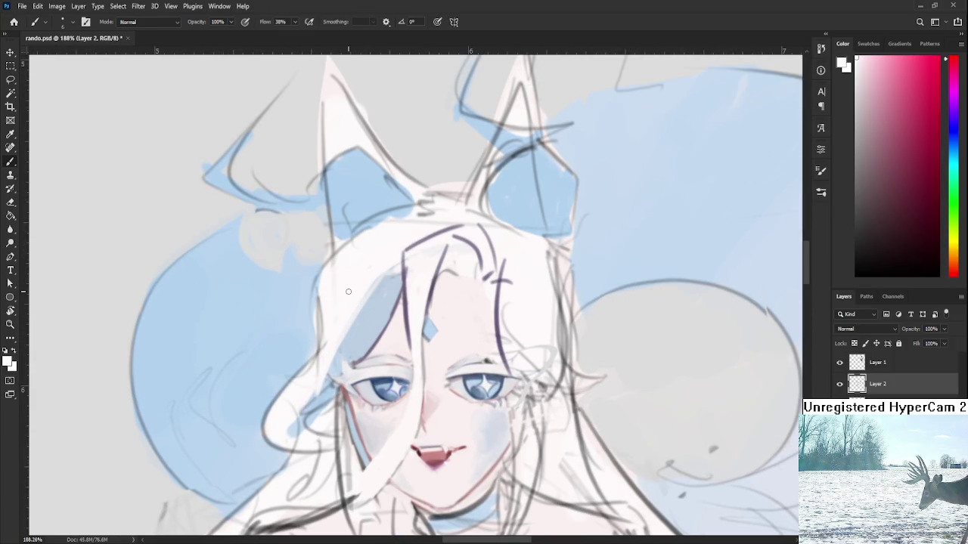
Paint over the blue hair shadow beside the girl's face with white
{"action": "mouse_move", "coordinate": [381, 277]}
{"action": "left_mouse_down"}
{"action": "mouse_move", "coordinate": [386, 257]}
{"action": "mouse_move", "coordinate": [324, 331]}
{"action": "left_mouse_up"}
{"action": "scroll", "coordinate": [394, 242], "scroll_direction": "down", "scroll_amount": 3}
{"action": "scroll", "coordinate": [423, 247], "scroll_direction": "down", "scroll_amount": 3}
{"action": "scroll", "coordinate": [446, 250], "scroll_direction": "down", "scroll_amount": 2}
{"action": "scroll", "coordinate": [459, 251], "scroll_direction": "up", "scroll_amount": 2}
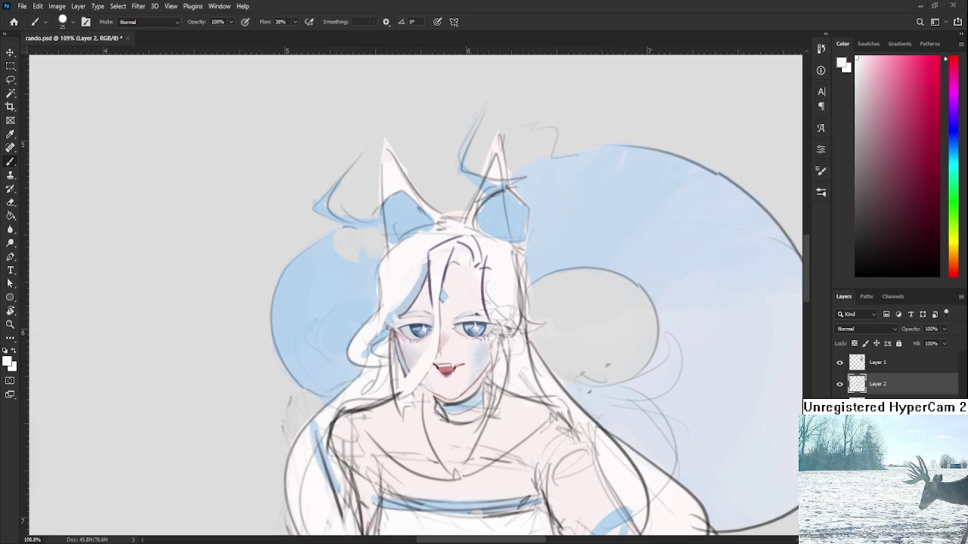
{"action": "scroll", "coordinate": [445, 314], "scroll_direction": "up", "scroll_amount": 1}
{"action": "scroll", "coordinate": [445, 314], "scroll_direction": "up", "scroll_amount": 1}
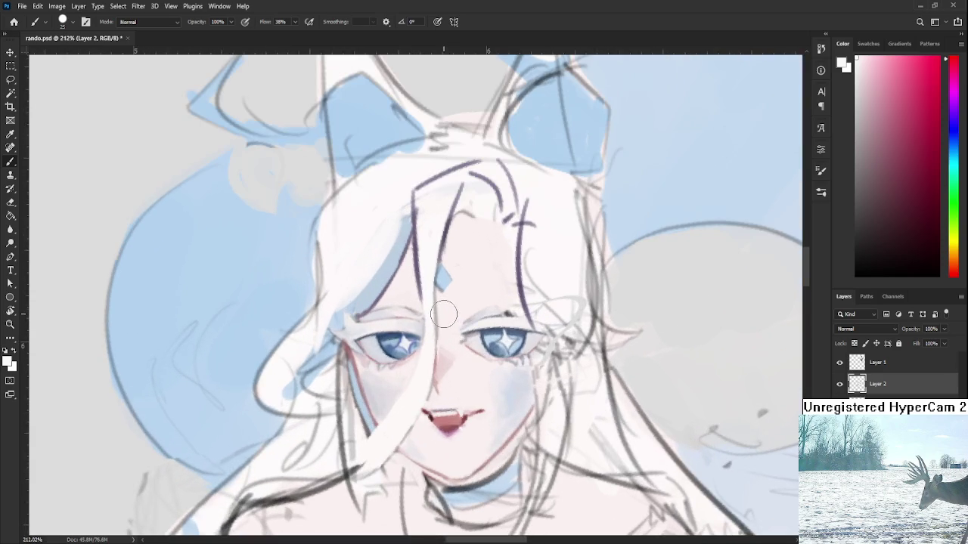
Sample the greyish-purple hair colour, shrink the brush, and draw a lash at the left eye's outer corner
{"action": "left_click", "coordinate": [401, 329], "text": "alt"}
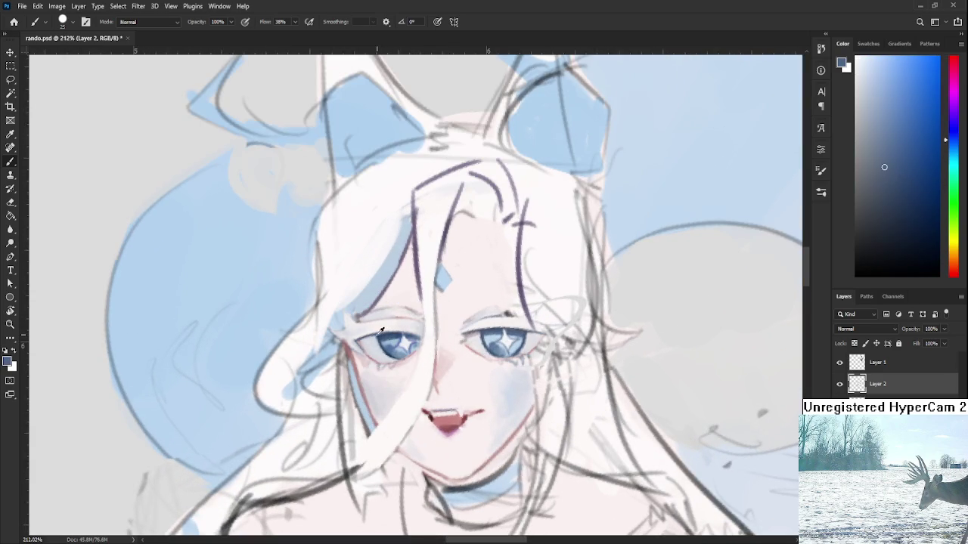
{"action": "left_click", "coordinate": [421, 257], "text": "alt"}
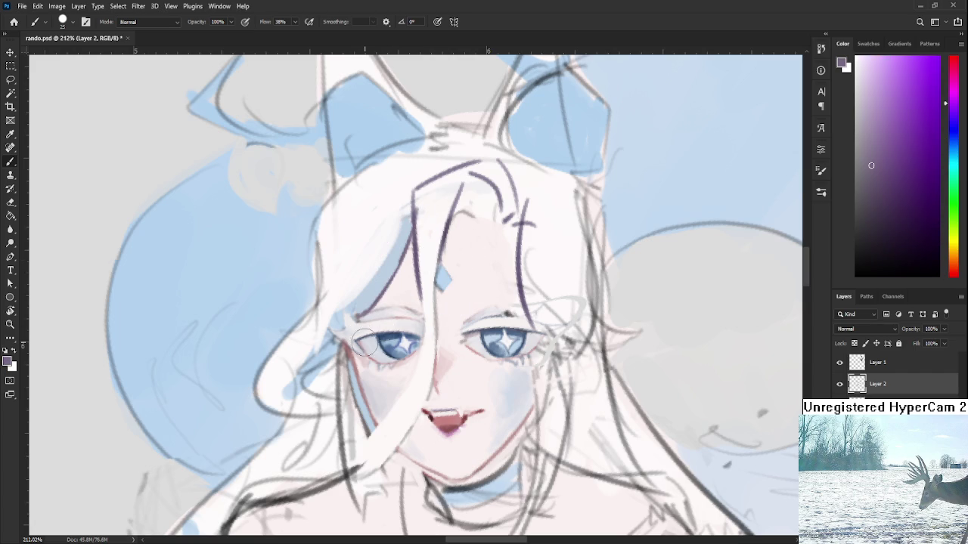
{"action": "key", "text": "bracketleft"}
{"action": "key", "text": "bracketleft"}
{"action": "mouse_move", "coordinate": [343, 306]}
{"action": "left_mouse_down"}
{"action": "mouse_move", "coordinate": [354, 319]}
{"action": "mouse_move", "coordinate": [393, 313]}
{"action": "mouse_move", "coordinate": [390, 322]}
{"action": "mouse_move", "coordinate": [406, 325]}
{"action": "left_mouse_up"}
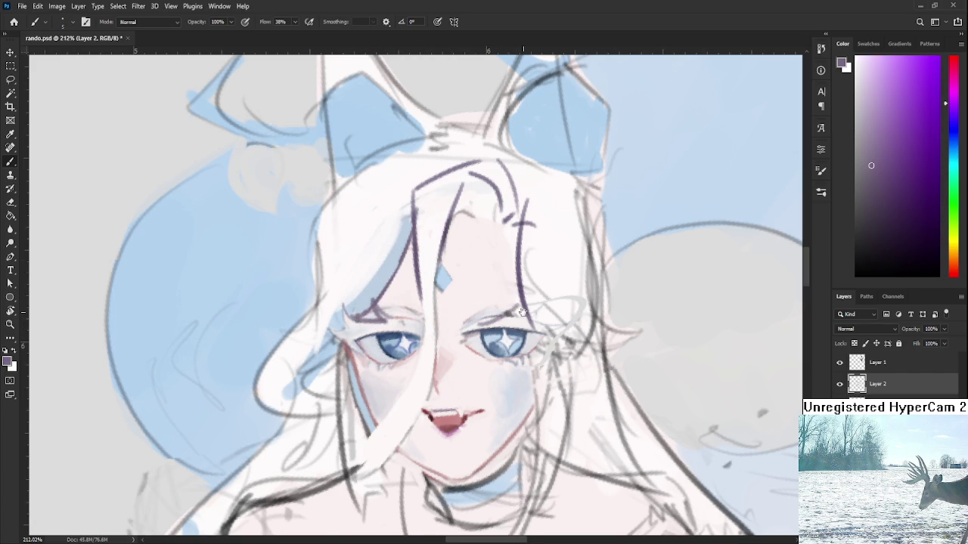
{"action": "left_click_drag", "start_coordinate": [523, 305], "coordinate": [475, 325]}
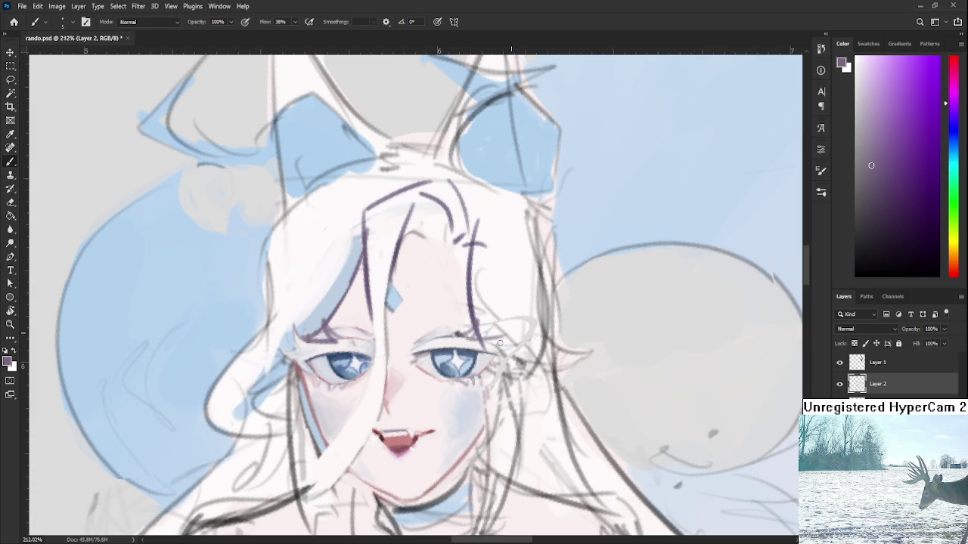
Rotate the view about 60 degrees and sample white, blue-violet, lip red and skin tones
{"action": "key", "text": "r"}
{"action": "left_click_drag", "start_coordinate": [402, 344], "coordinate": [428, 370]}
{"action": "key", "text": "b"}
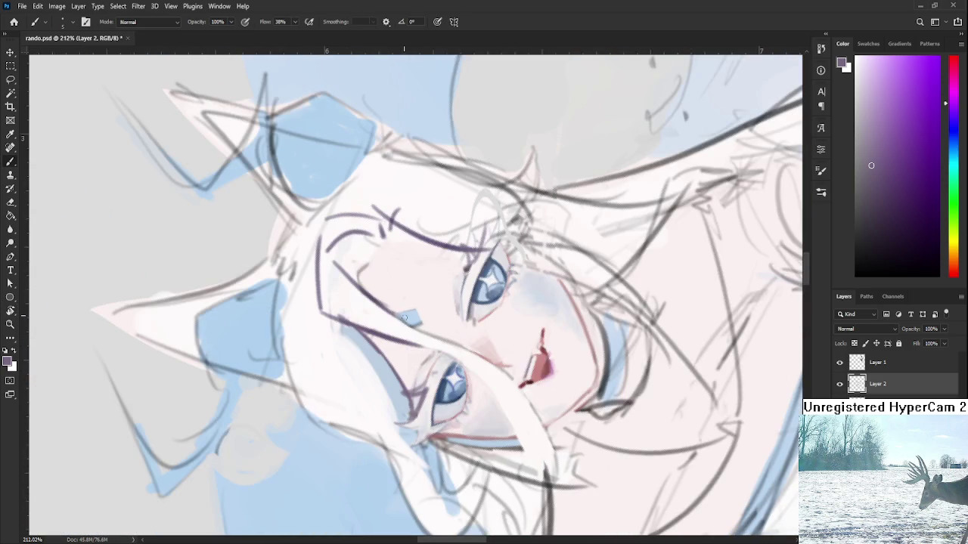
{"action": "left_click", "coordinate": [431, 387], "text": "alt"}
{"action": "left_click_drag", "start_coordinate": [453, 423], "coordinate": [514, 386]}
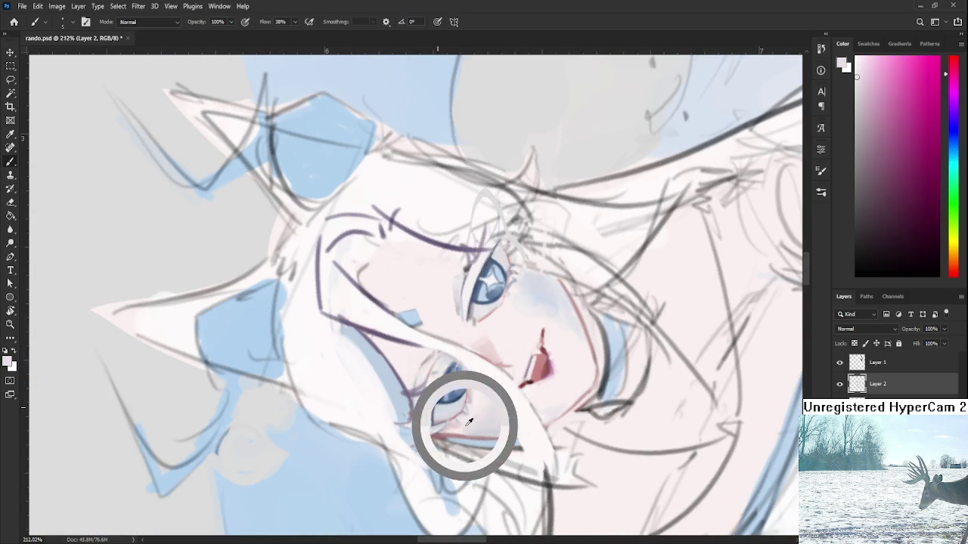
{"action": "left_click", "coordinate": [538, 366], "text": "alt"}
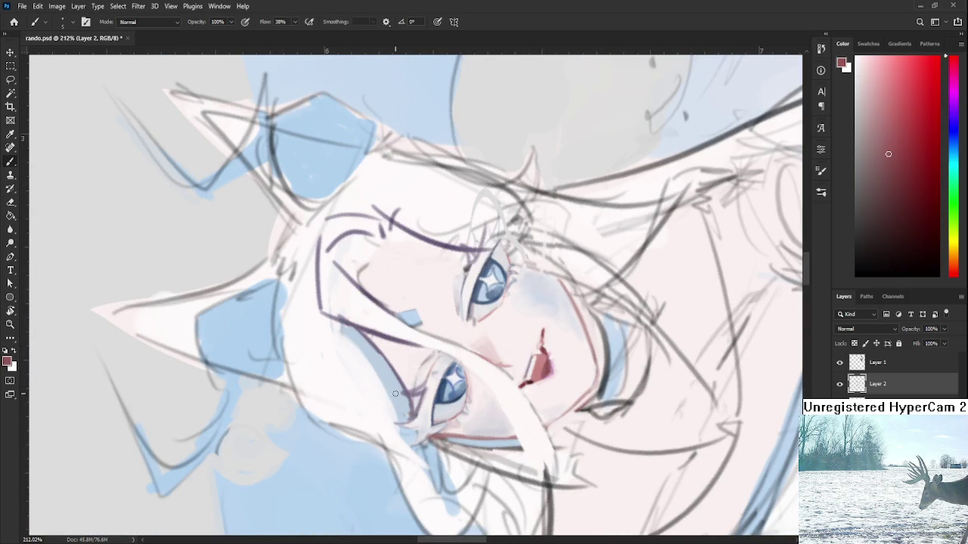
{"action": "left_click", "coordinate": [426, 362], "text": "alt"}
Pick up mauve pink near the lower eye and turn the canvas view back upright
{"action": "left_click", "coordinate": [418, 389], "text": "alt"}
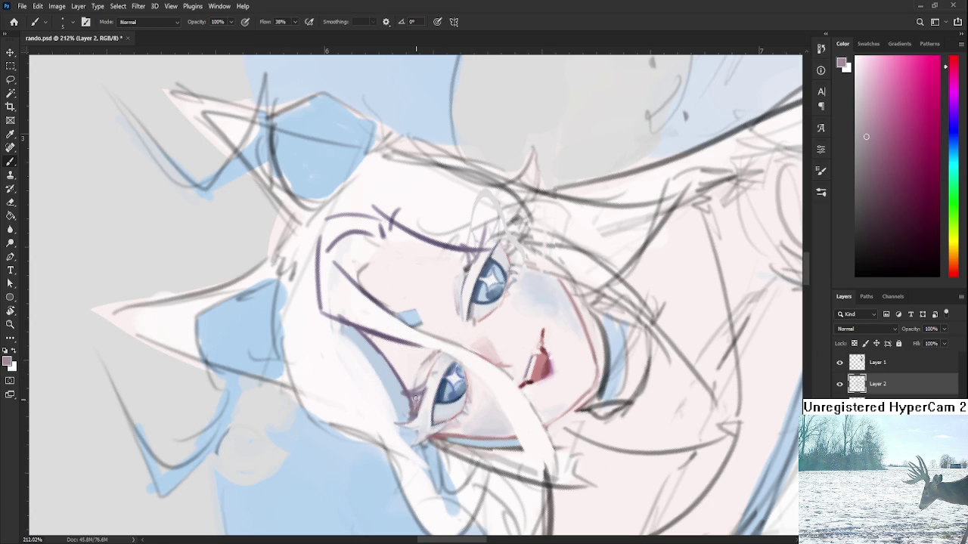
{"action": "left_click", "coordinate": [418, 400], "text": "alt"}
{"action": "key", "text": "r"}
{"action": "left_click_drag", "start_coordinate": [440, 354], "coordinate": [479, 380]}
{"action": "key", "text": "ctrl+z"}
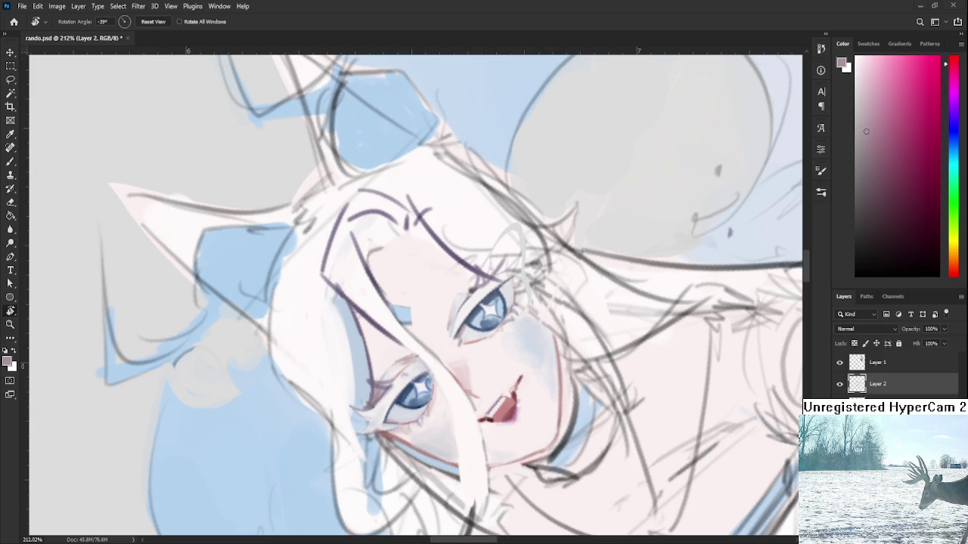
{"action": "left_click_drag", "start_coordinate": [381, 372], "coordinate": [340, 333]}
Sample near-white and purple tones around the right eye for eyelid touch-ups
{"action": "left_click", "coordinate": [322, 339], "text": "alt"}
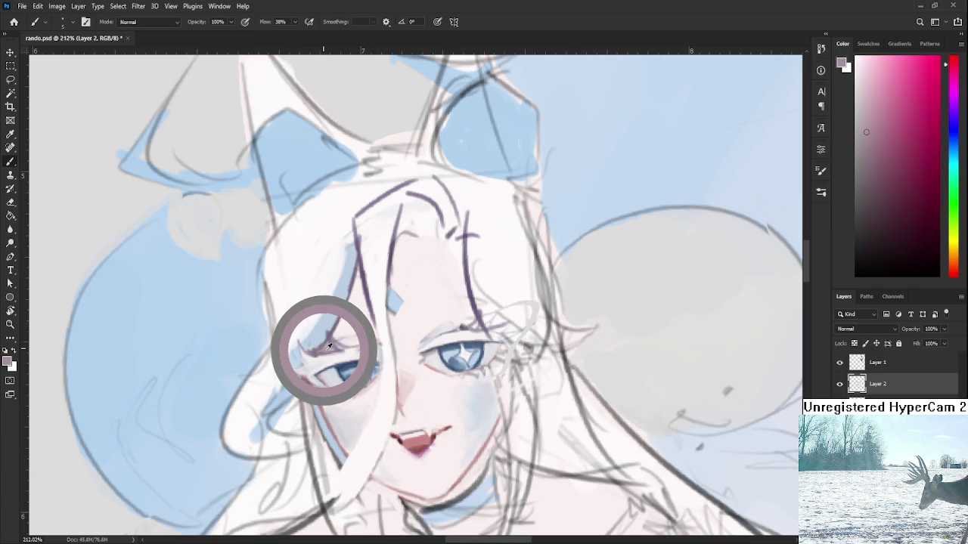
{"action": "left_click", "coordinate": [420, 338], "text": "alt"}
{"action": "left_click", "coordinate": [427, 337], "text": "alt"}
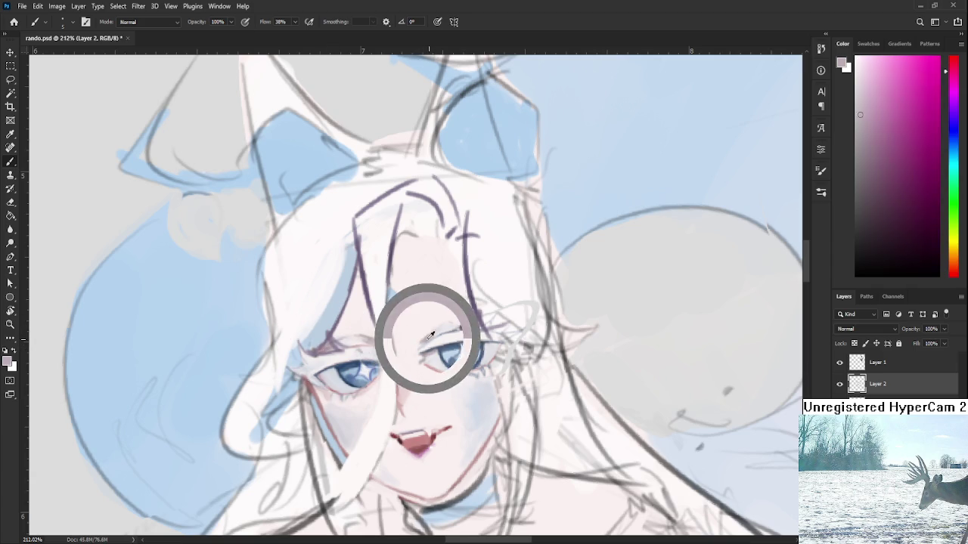
{"action": "left_click", "coordinate": [425, 331], "text": "alt"}
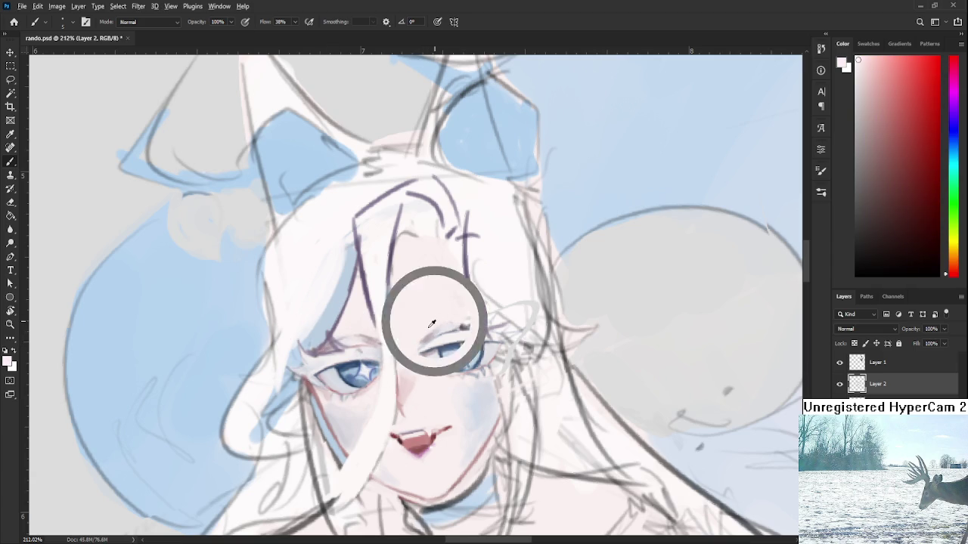
{"action": "left_click", "coordinate": [450, 321], "text": "alt"}
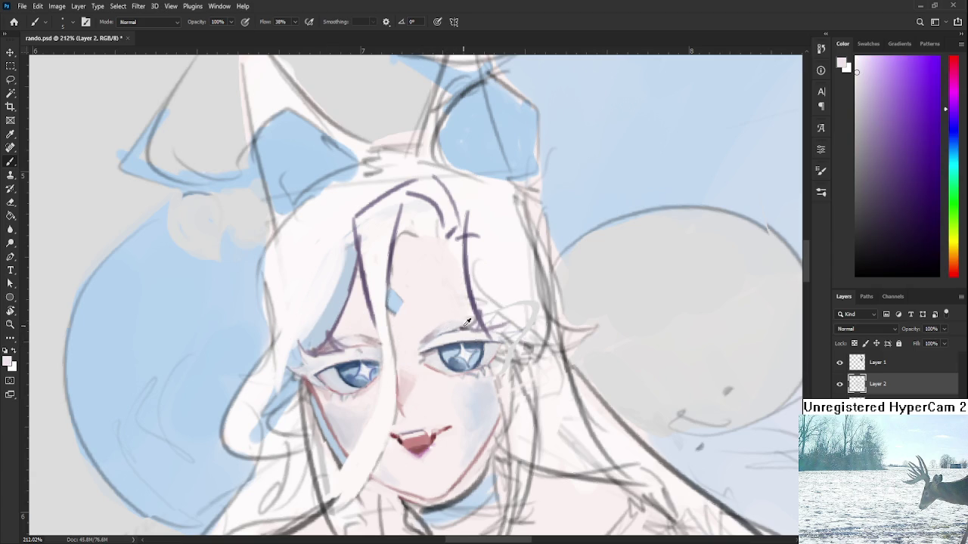
{"action": "left_click", "coordinate": [454, 313], "text": "alt"}
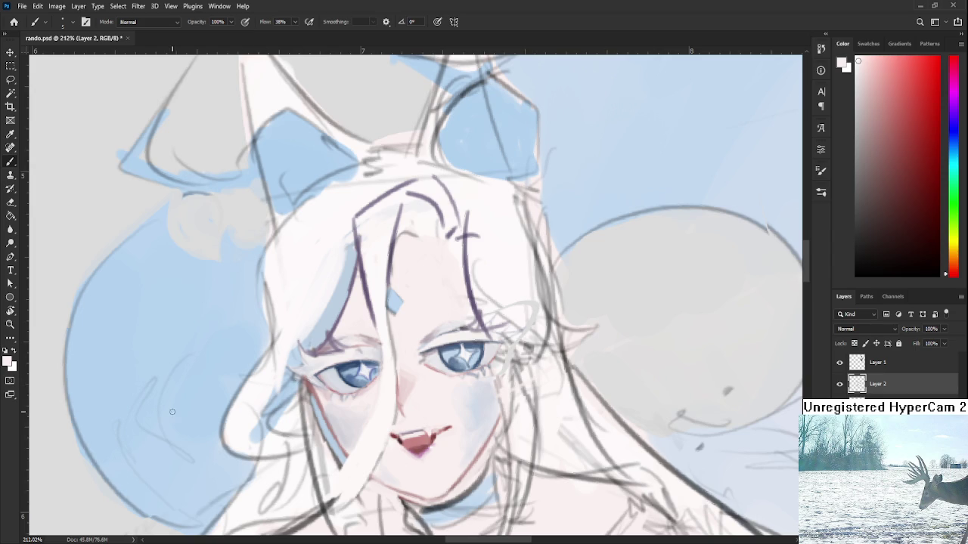
{"action": "scroll", "coordinate": [76, 405], "scroll_direction": "down", "scroll_amount": 2}
{"action": "scroll", "coordinate": [76, 406], "scroll_direction": "down", "scroll_amount": 3}
{"action": "scroll", "coordinate": [75, 405], "scroll_direction": "up", "scroll_amount": 2}
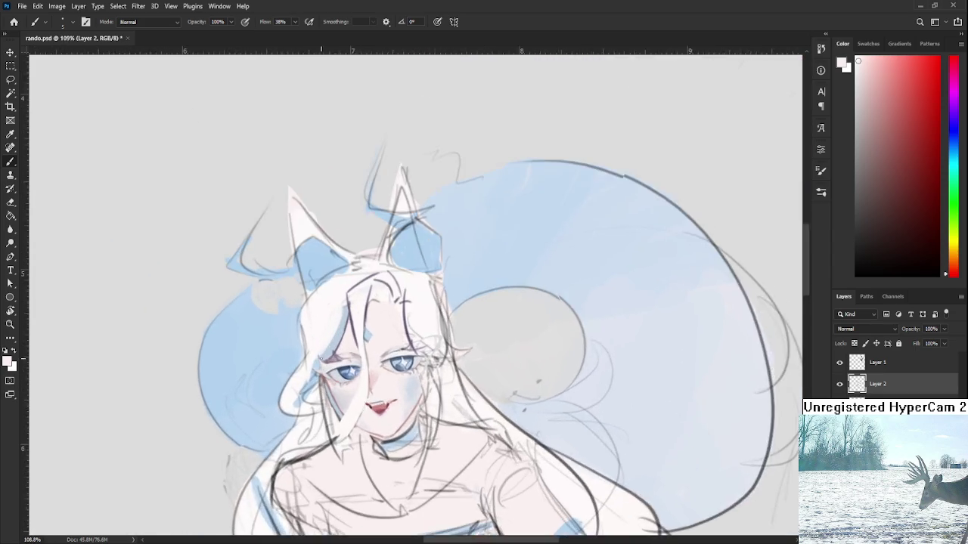
{"action": "scroll", "coordinate": [326, 350], "scroll_direction": "up", "scroll_amount": 3}
{"action": "left_click", "coordinate": [453, 345], "text": "alt"}
{"action": "left_click", "coordinate": [449, 339], "text": "alt"}
{"action": "left_click", "coordinate": [454, 333], "text": "alt"}
{"action": "left_click", "coordinate": [447, 345], "text": "alt"}
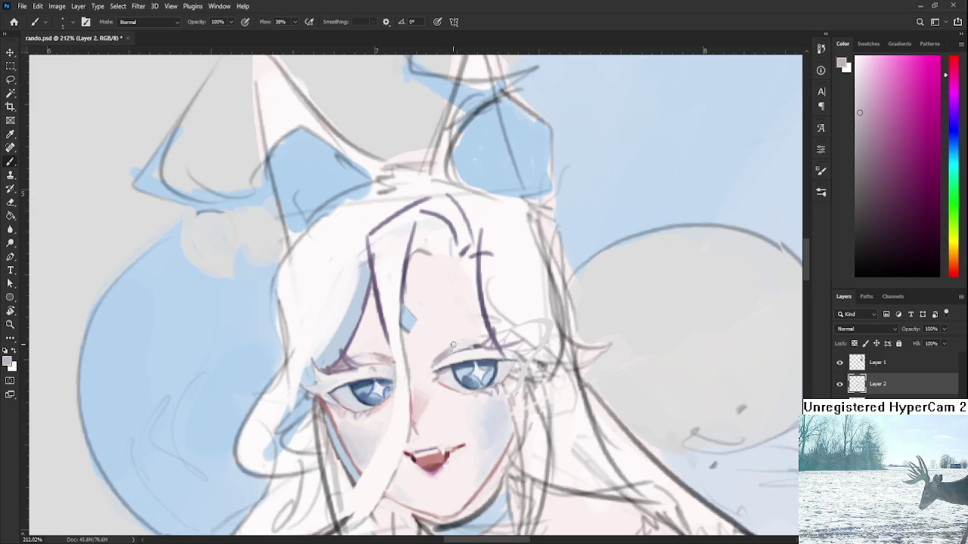
{"action": "left_click", "coordinate": [453, 345], "text": "alt"}
{"action": "left_click", "coordinate": [454, 344], "text": "alt"}
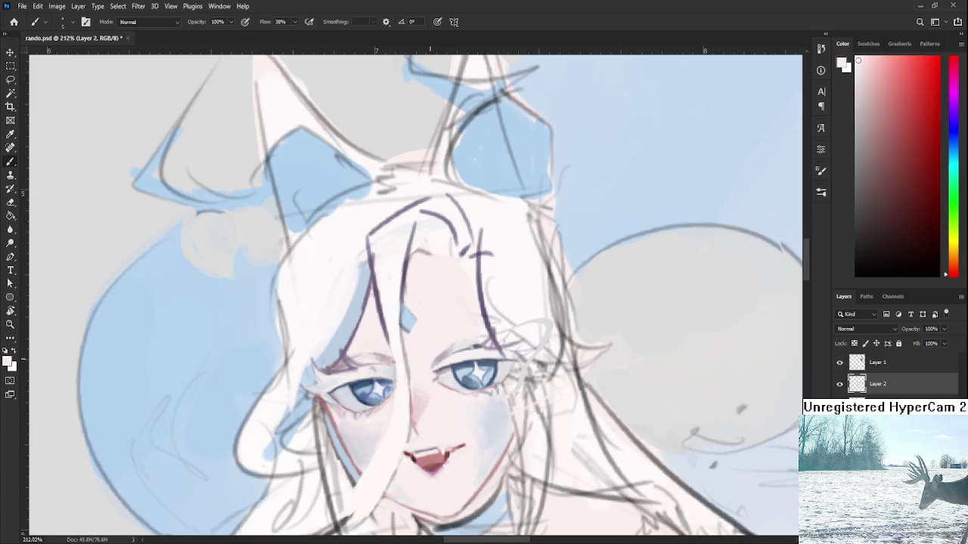
{"action": "scroll", "coordinate": [434, 354], "scroll_direction": "down", "scroll_amount": 2}
{"action": "scroll", "coordinate": [434, 353], "scroll_direction": "down", "scroll_amount": 3}
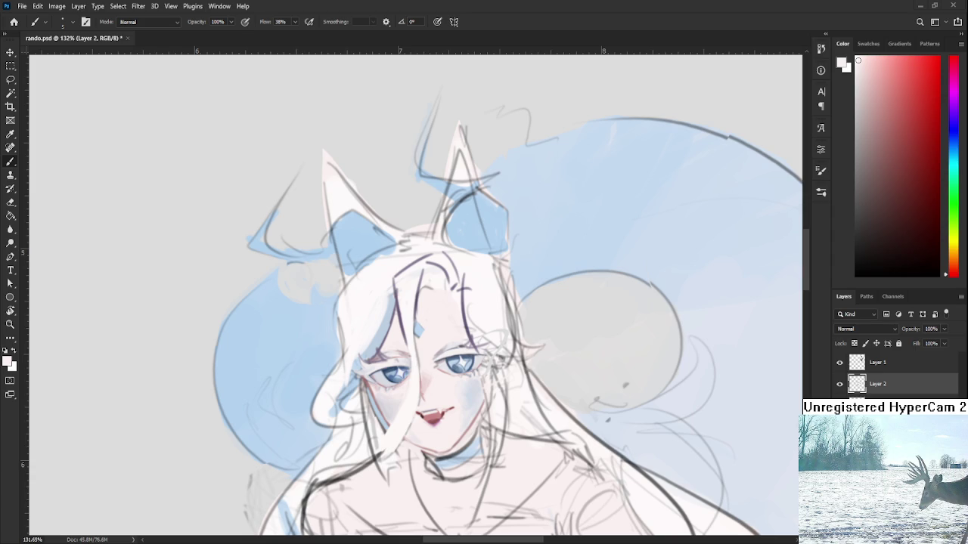
{"action": "scroll", "coordinate": [484, 314], "scroll_direction": "down", "scroll_amount": 2}
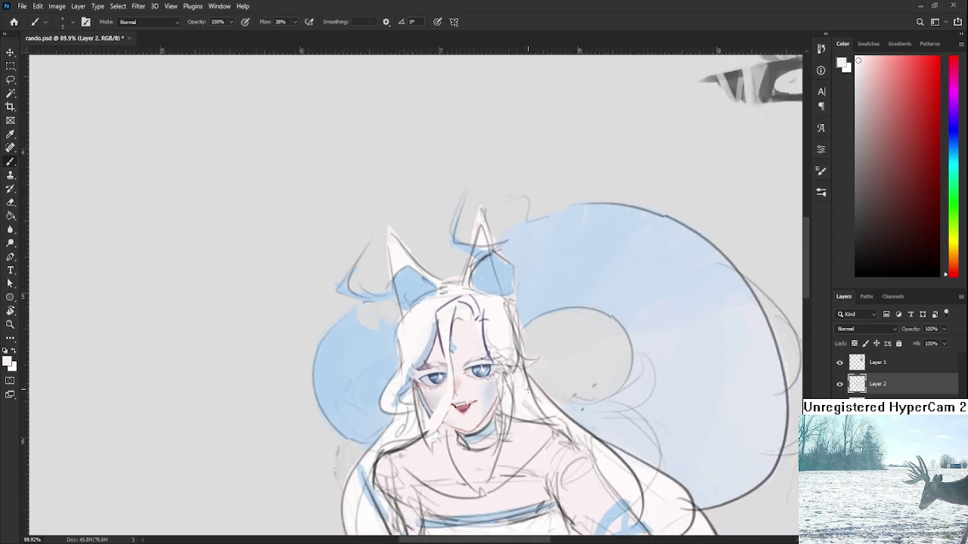
Straighten the canvas view rotation to about 2 degrees, ready to paint
{"action": "scroll", "coordinate": [483, 314], "scroll_direction": "down", "scroll_amount": 2}
{"action": "scroll", "coordinate": [484, 314], "scroll_direction": "down", "scroll_amount": 2}
{"action": "key", "text": "r"}
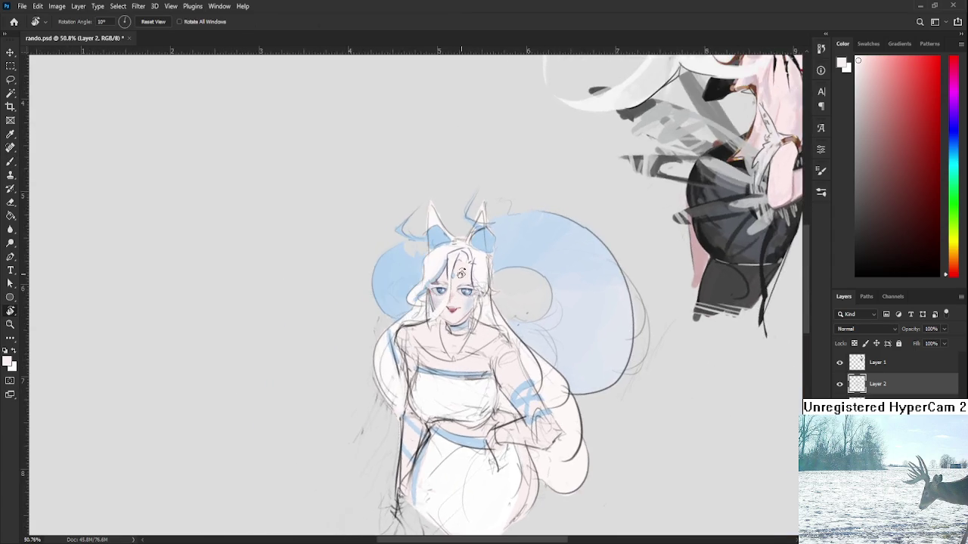
{"action": "scroll", "coordinate": [480, 306], "scroll_direction": "up", "scroll_amount": 2}
{"action": "scroll", "coordinate": [473, 294], "scroll_direction": "up", "scroll_amount": 2}
{"action": "scroll", "coordinate": [461, 276], "scroll_direction": "up", "scroll_amount": 2}
{"action": "scroll", "coordinate": [459, 271], "scroll_direction": "up", "scroll_amount": 1}
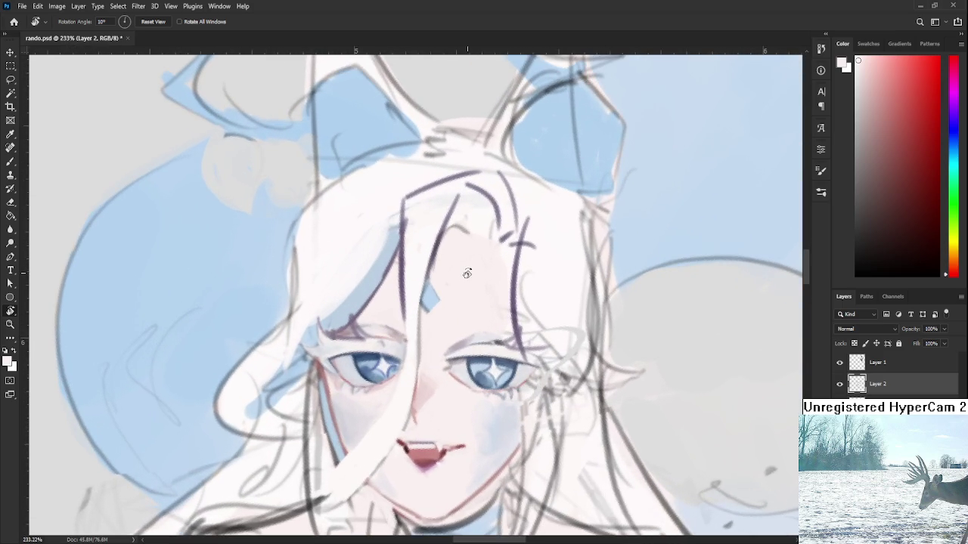
{"action": "left_click_drag", "start_coordinate": [458, 271], "coordinate": [432, 280]}
{"action": "scroll", "coordinate": [433, 281], "scroll_direction": "down", "scroll_amount": 3}
{"action": "key", "text": "b"}
Sample grey-purple and draw, undo and redraw the hair line left of the face
{"action": "left_click", "coordinate": [419, 277], "text": "alt"}
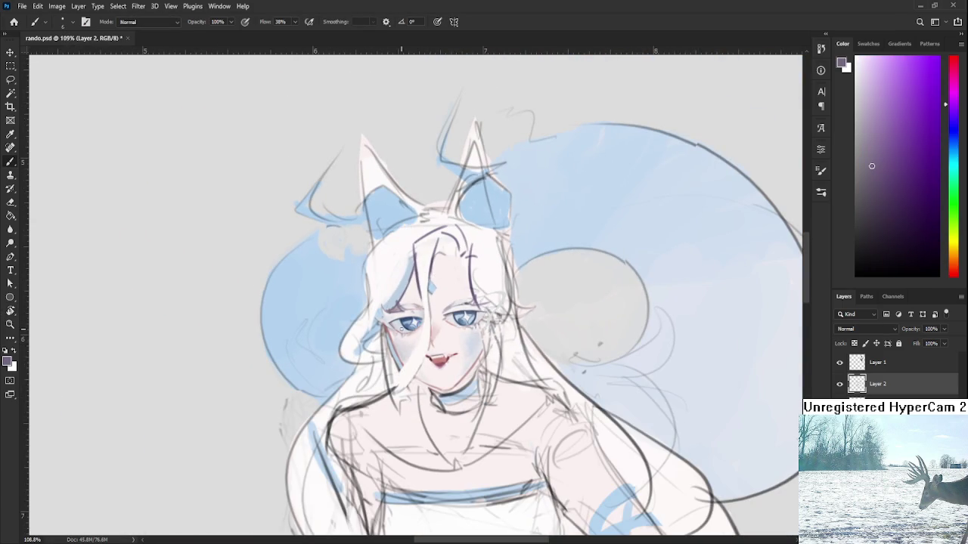
{"action": "left_click_drag", "start_coordinate": [422, 292], "coordinate": [395, 384]}
{"action": "key", "text": "ctrl+z"}
{"action": "left_click_drag", "start_coordinate": [425, 319], "coordinate": [393, 385]}
{"action": "key", "text": "ctrl+z"}
{"action": "key", "text": "ctrl+z"}
{"action": "left_click_drag", "start_coordinate": [419, 350], "coordinate": [393, 386]}
{"action": "key", "text": "ctrl+z"}
{"action": "left_click_drag", "start_coordinate": [425, 324], "coordinate": [396, 386]}
{"action": "left_click_drag", "start_coordinate": [427, 342], "coordinate": [400, 387]}
{"action": "key", "text": "ctrl+z"}
Turn the view slightly clockwise and draw a thin hair strand down the face
{"action": "key", "text": "r"}
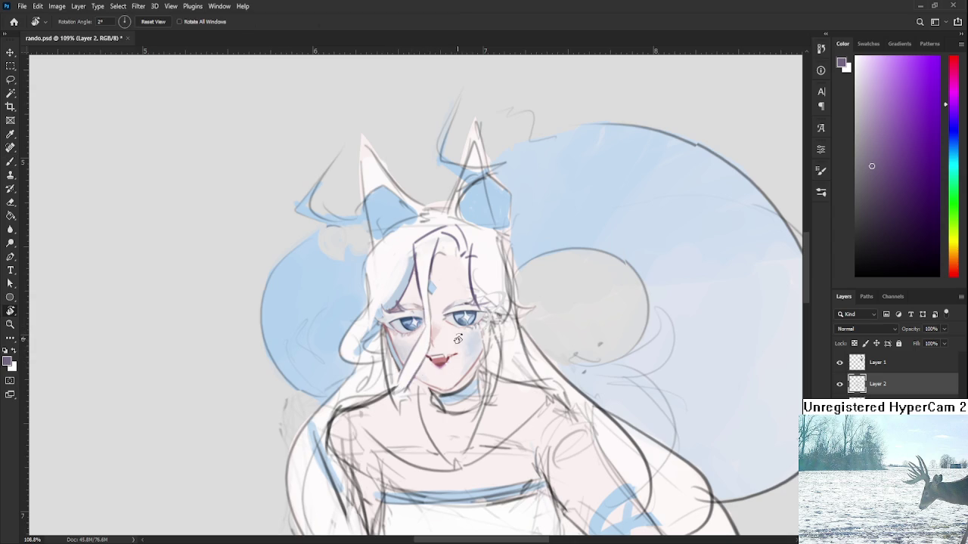
{"action": "mouse_move", "coordinate": [428, 349]}
{"action": "left_mouse_down"}
{"action": "mouse_move", "coordinate": [428, 326]}
{"action": "mouse_move", "coordinate": [437, 366]}
{"action": "left_mouse_up"}
{"action": "key", "text": "ctrl+z"}
{"action": "left_click_drag", "start_coordinate": [434, 313], "coordinate": [435, 363]}
{"action": "key", "text": "ctrl+z"}
{"action": "left_click_drag", "start_coordinate": [435, 304], "coordinate": [438, 360]}
{"action": "key", "text": "ctrl+z"}
{"action": "key", "text": "ctrl+z"}
{"action": "left_click_drag", "start_coordinate": [436, 309], "coordinate": [439, 363]}
{"action": "scroll", "coordinate": [448, 369], "scroll_direction": "down", "scroll_amount": 3}
Draw a dark lavender hair line running down between the eyes
{"action": "scroll", "coordinate": [449, 368], "scroll_direction": "down", "scroll_amount": 2}
{"action": "scroll", "coordinate": [447, 345], "scroll_direction": "up", "scroll_amount": 3}
{"action": "scroll", "coordinate": [447, 345], "scroll_direction": "up", "scroll_amount": 2}
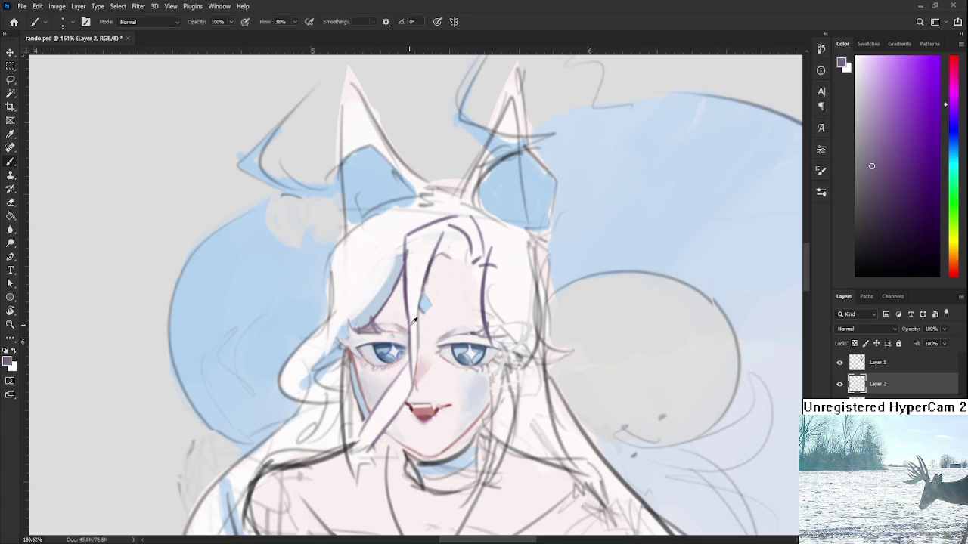
{"action": "left_click", "coordinate": [406, 279], "text": "alt"}
{"action": "left_click", "coordinate": [407, 277], "text": "alt"}
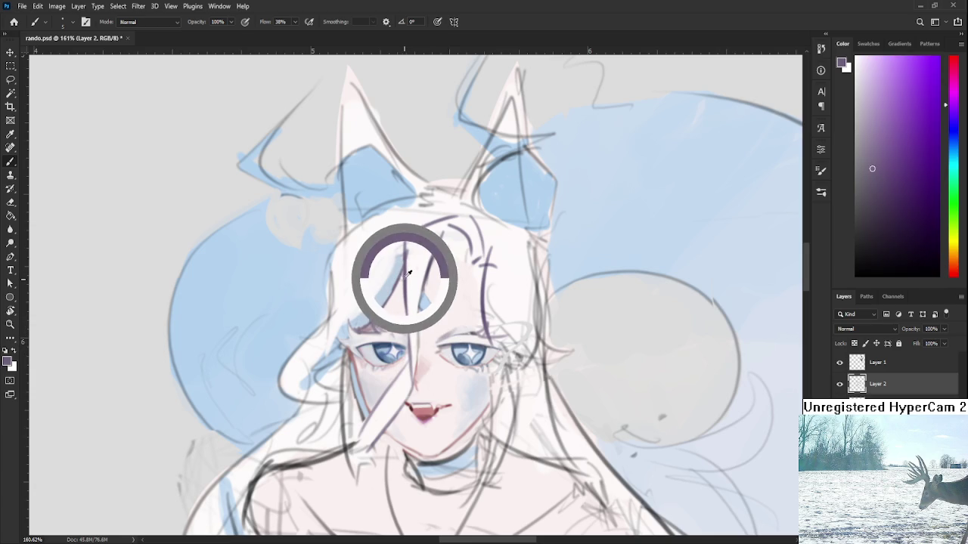
{"action": "left_click_drag", "start_coordinate": [406, 259], "coordinate": [409, 370]}
{"action": "key", "text": "ctrl+z"}
{"action": "left_click_drag", "start_coordinate": [405, 269], "coordinate": [411, 366]}
{"action": "left_click_drag", "start_coordinate": [407, 304], "coordinate": [413, 377]}
Paint light strokes between the eyes and brighten the nose bridge with very light pink
{"action": "left_click", "coordinate": [410, 307], "text": "alt"}
{"action": "left_click_drag", "start_coordinate": [412, 325], "coordinate": [413, 372]}
{"action": "left_click", "coordinate": [414, 314], "text": "alt"}
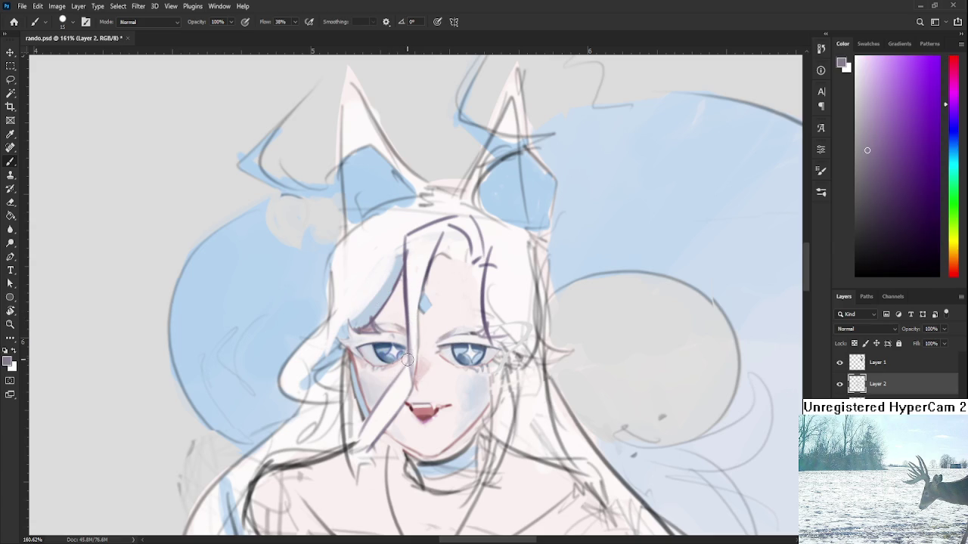
{"action": "left_click_drag", "start_coordinate": [413, 304], "coordinate": [420, 374]}
{"action": "left_click", "coordinate": [412, 295], "text": "alt"}
{"action": "left_click", "coordinate": [415, 345], "text": "alt"}
{"action": "left_click", "coordinate": [412, 318], "text": "alt"}
{"action": "left_click", "coordinate": [418, 355], "text": "alt"}
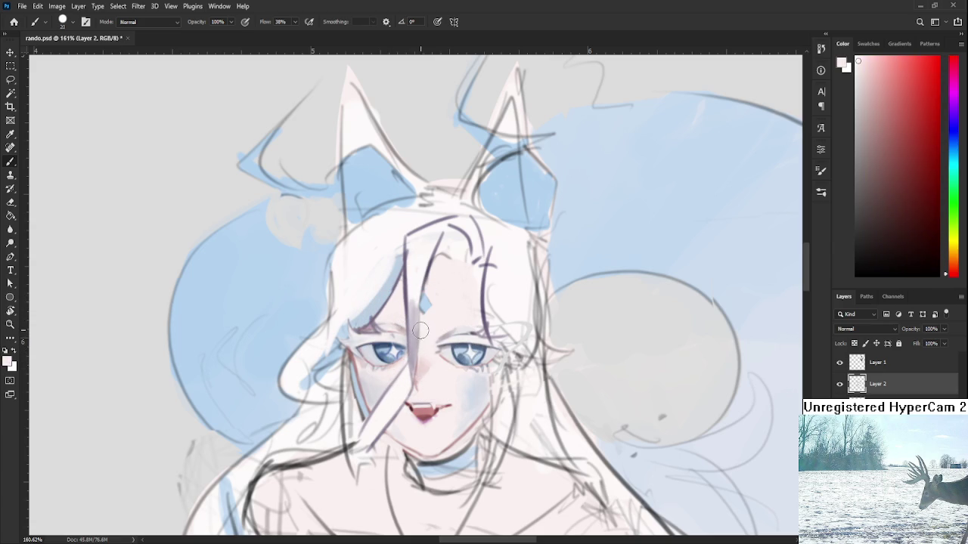
{"action": "left_click_drag", "start_coordinate": [409, 365], "coordinate": [407, 375]}
Sample skin tones from the forehead and eye area, then shrink the brush to 8
{"action": "left_click", "coordinate": [422, 350], "text": "alt"}
{"action": "left_click", "coordinate": [420, 281], "text": "alt"}
{"action": "left_click", "coordinate": [402, 309], "text": "alt"}
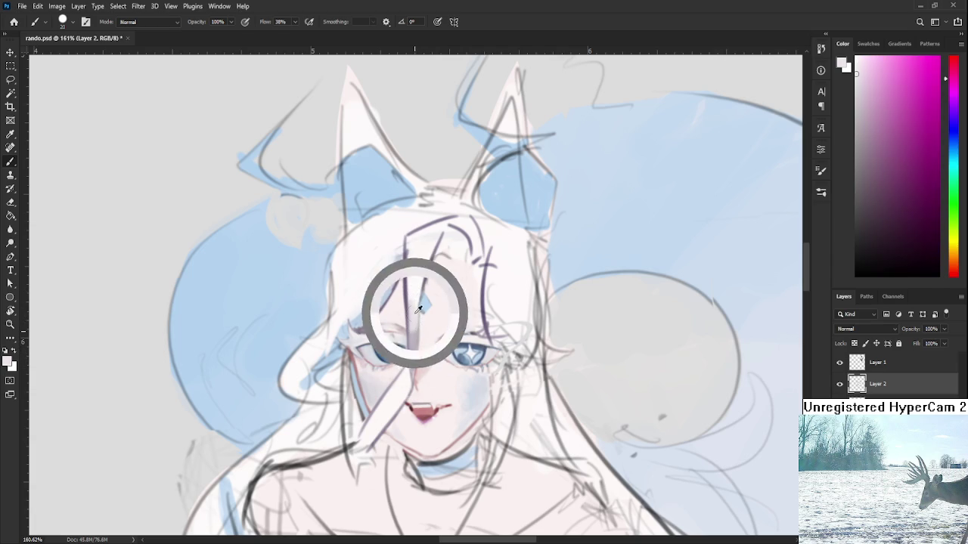
{"action": "left_click", "coordinate": [417, 310], "text": "alt"}
{"action": "left_click", "coordinate": [412, 284], "text": "alt"}
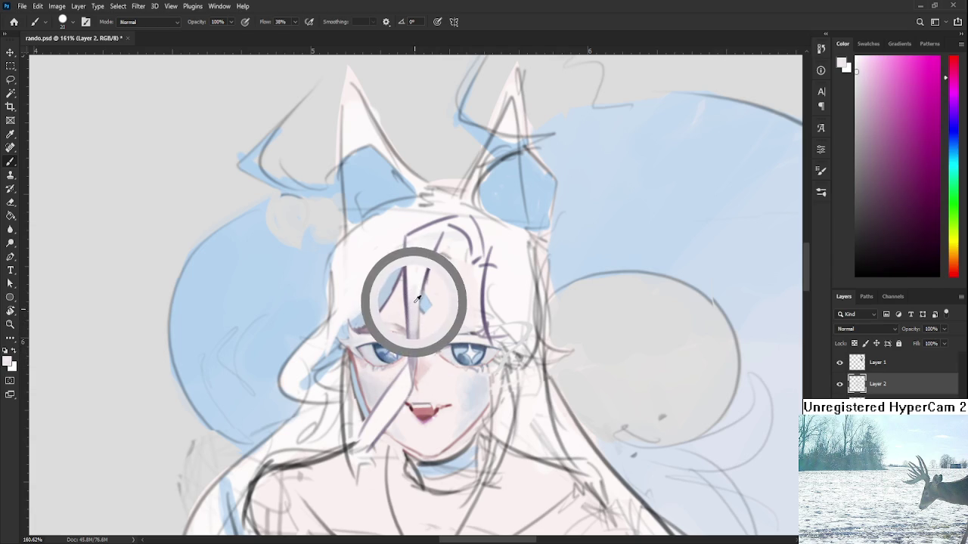
{"action": "left_click", "coordinate": [400, 295], "text": "alt"}
{"action": "left_click", "coordinate": [406, 340], "text": "alt"}
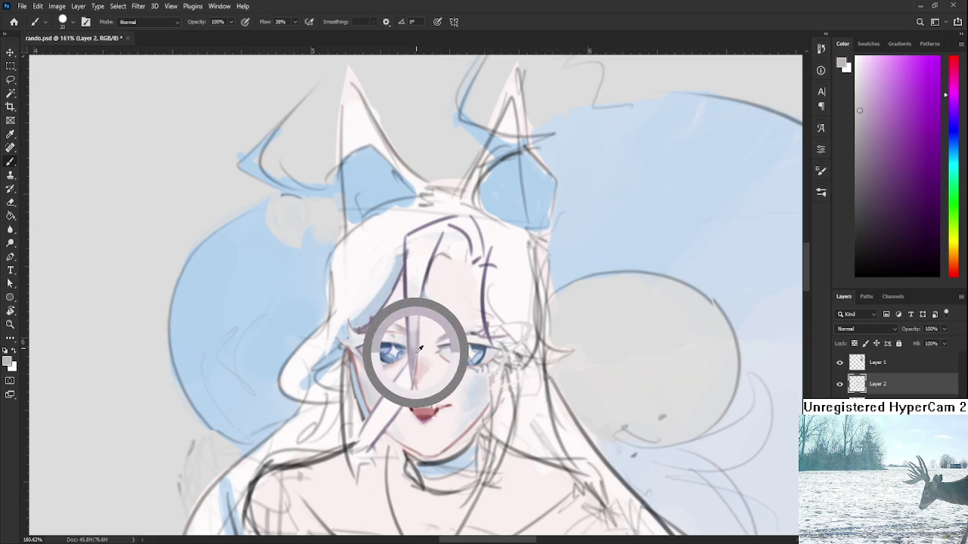
{"action": "left_click", "coordinate": [414, 340], "text": "alt"}
{"action": "left_click", "coordinate": [415, 336], "text": "alt"}
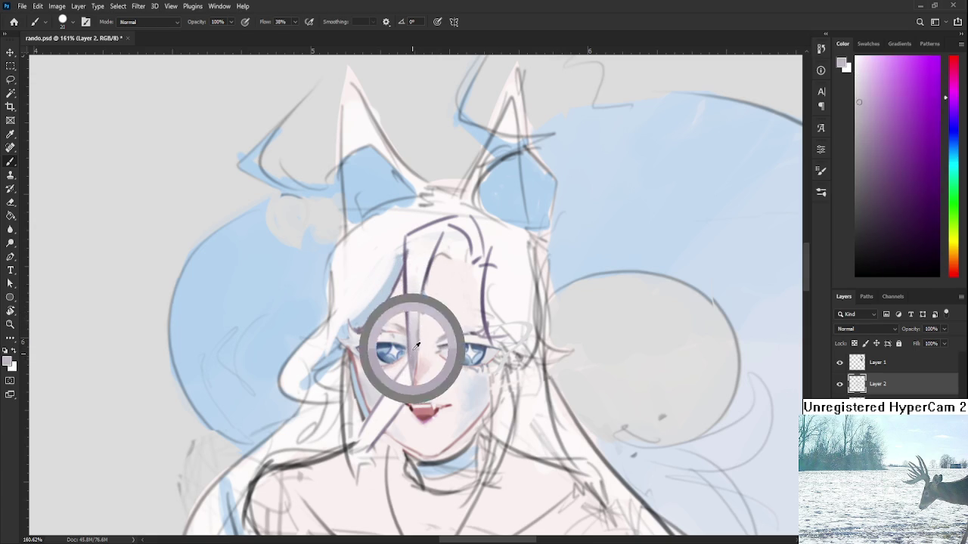
{"action": "left_click", "coordinate": [416, 353], "text": "alt"}
{"action": "left_click", "coordinate": [406, 335], "text": "alt"}
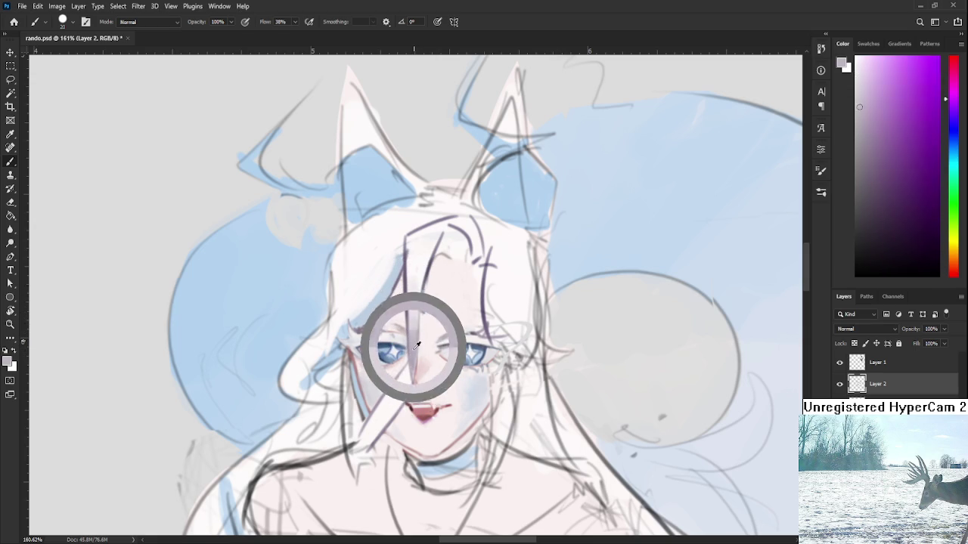
{"action": "left_click", "coordinate": [414, 344], "text": "alt"}
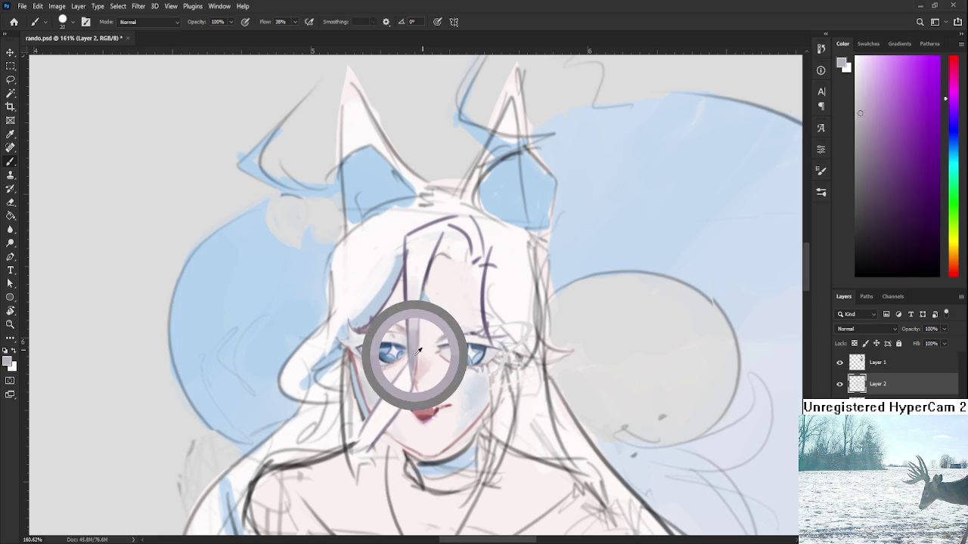
{"action": "key", "text": "bracketleft"}
{"action": "key", "text": "bracketleft"}
{"action": "key", "text": "bracketleft"}
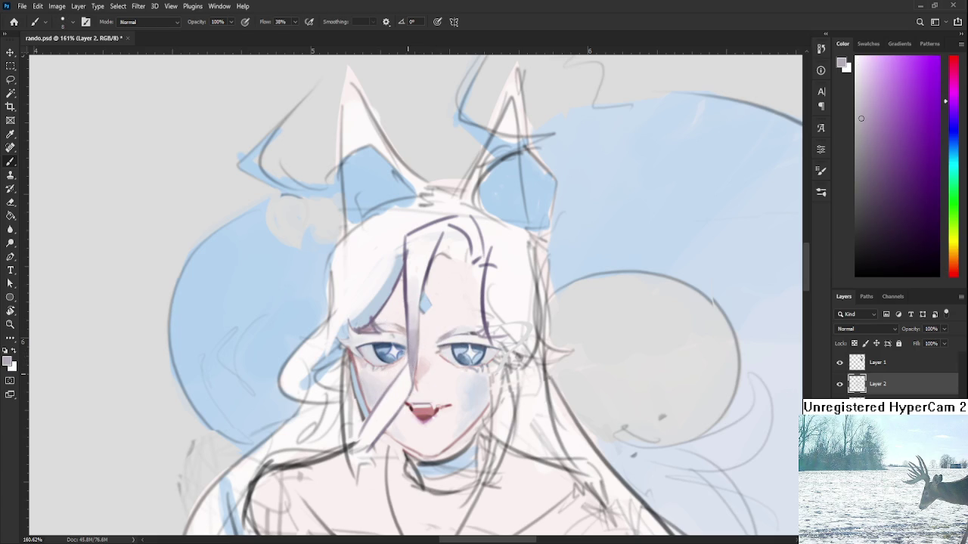
Tilt the canvas view to a more comfortable angle for painting the face
{"action": "scroll", "coordinate": [404, 364], "scroll_direction": "down", "scroll_amount": 2}
{"action": "scroll", "coordinate": [408, 359], "scroll_direction": "down", "scroll_amount": 3}
{"action": "scroll", "coordinate": [415, 352], "scroll_direction": "up", "scroll_amount": 4}
{"action": "scroll", "coordinate": [423, 345], "scroll_direction": "up", "scroll_amount": 1}
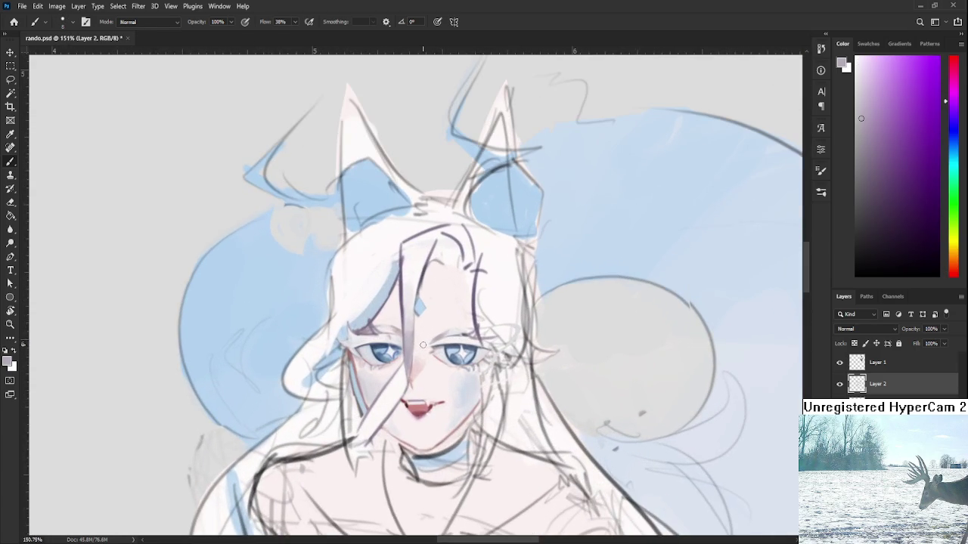
{"action": "key", "text": "r"}
{"action": "left_click_drag", "start_coordinate": [423, 345], "coordinate": [375, 339]}
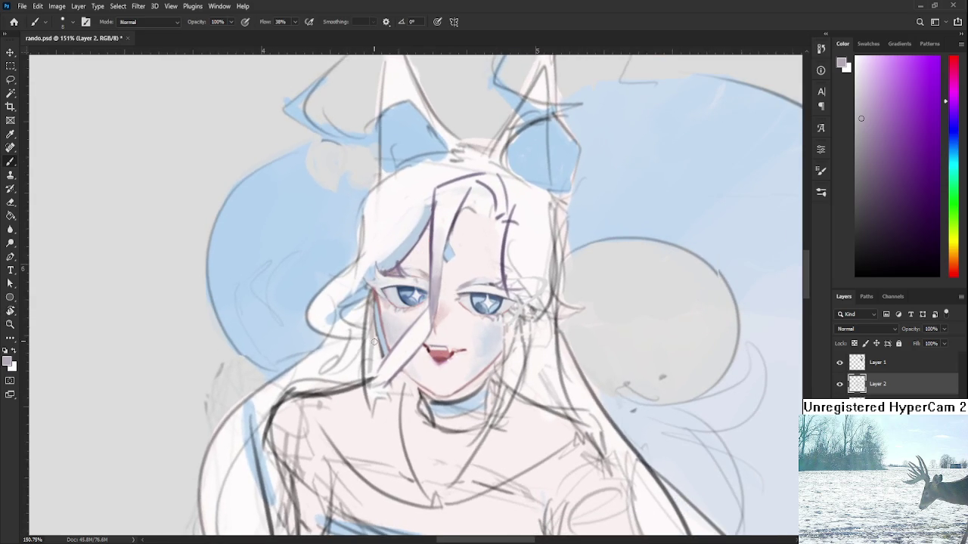
Sample a near-white pink and paint over the dark hair line between the eyes
{"action": "left_click", "coordinate": [436, 306], "text": "alt"}
{"action": "key", "text": "x"}
{"action": "left_click_drag", "start_coordinate": [428, 316], "coordinate": [406, 389]}
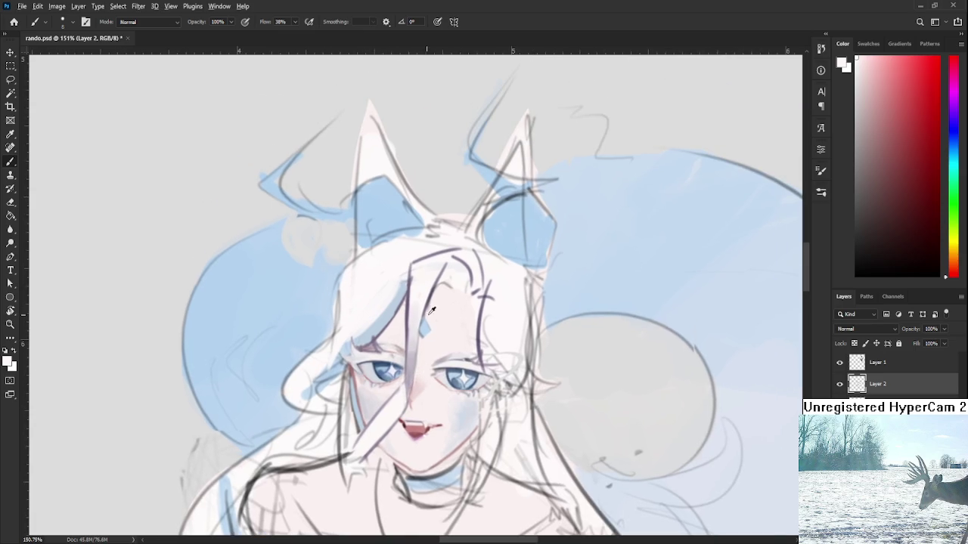
{"action": "left_click", "coordinate": [402, 310], "text": "alt"}
{"action": "left_click", "coordinate": [416, 302], "text": "alt"}
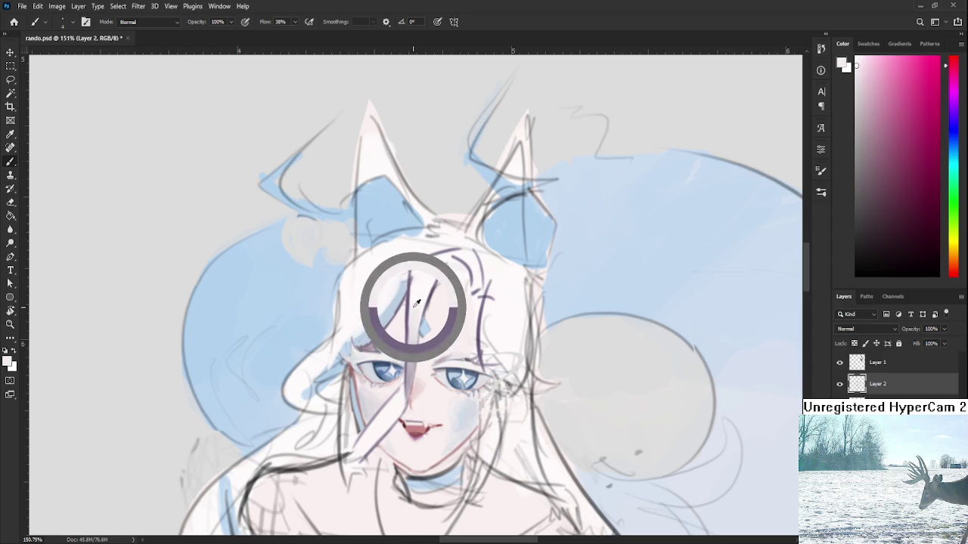
{"action": "left_click_drag", "start_coordinate": [412, 270], "coordinate": [413, 284]}
{"action": "mouse_move", "coordinate": [412, 336]}
{"action": "left_mouse_down"}
{"action": "mouse_move", "coordinate": [410, 264]}
{"action": "mouse_move", "coordinate": [407, 342]}
{"action": "left_mouse_up"}
{"action": "key", "text": "ctrl+z"}
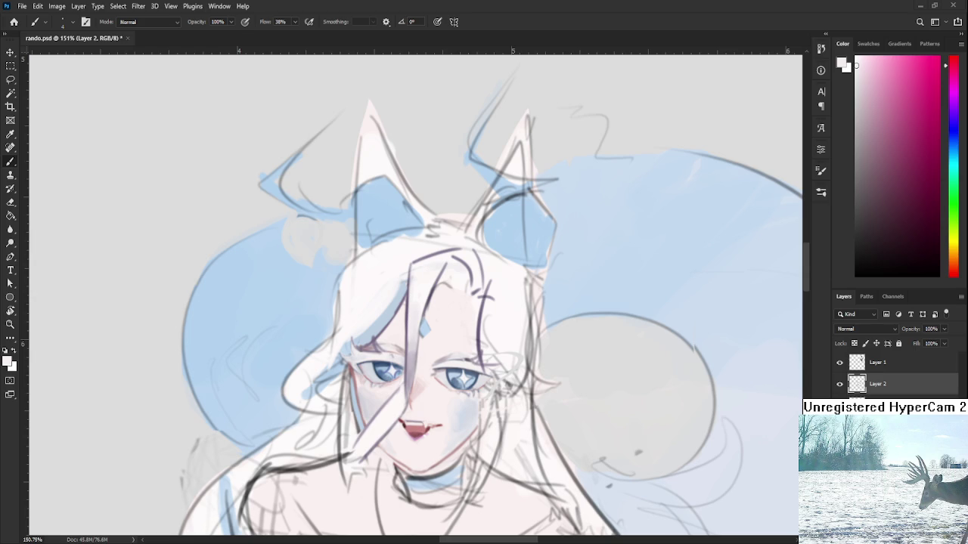
{"action": "scroll", "coordinate": [584, 422], "scroll_direction": "down", "scroll_amount": 5}
Rotate the view by 8 degrees and zoom in on the face for painting
{"action": "key", "text": "r"}
{"action": "left_click_drag", "start_coordinate": [484, 303], "coordinate": [451, 395]}
{"action": "scroll", "coordinate": [451, 395], "scroll_direction": "up", "scroll_amount": 1}
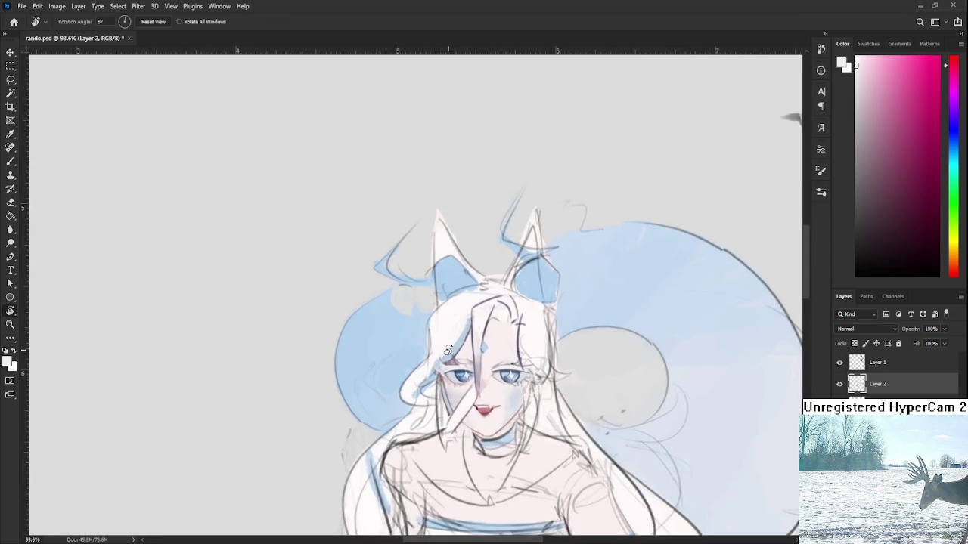
{"action": "scroll", "coordinate": [424, 393], "scroll_direction": "up", "scroll_amount": 1}
{"action": "scroll", "coordinate": [378, 391], "scroll_direction": "up", "scroll_amount": 1}
{"action": "scroll", "coordinate": [316, 388], "scroll_direction": "up", "scroll_amount": 1}
{"action": "scroll", "coordinate": [316, 388], "scroll_direction": "down", "scroll_amount": 2}
{"action": "key", "text": "b"}
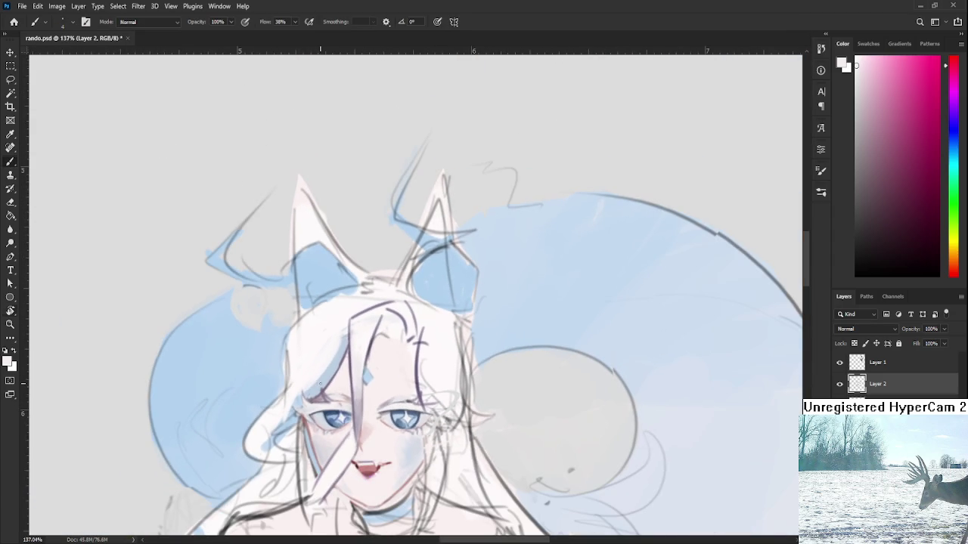
{"action": "left_click_drag", "start_coordinate": [325, 366], "coordinate": [410, 357]}
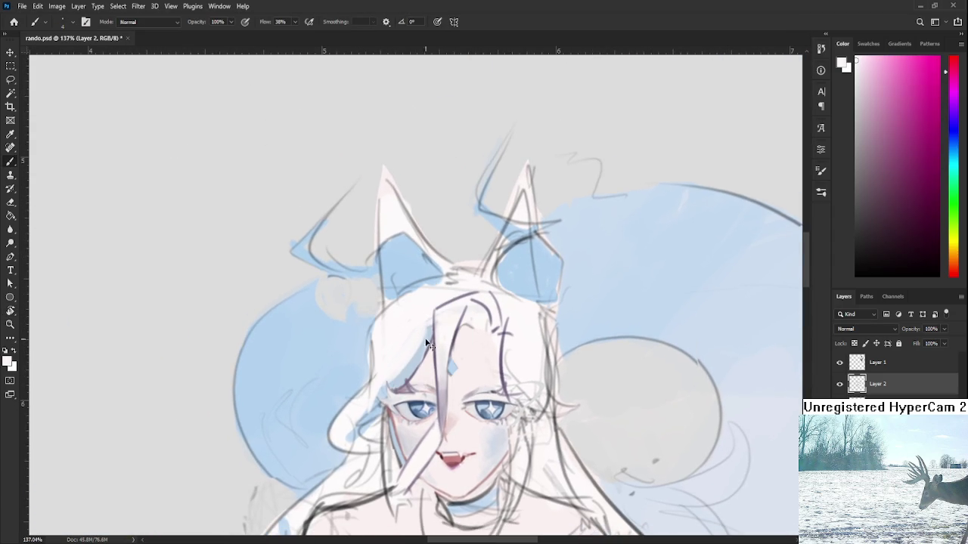
Sample light blue and near-white from the hair and add a faint white highlight
{"action": "left_click", "coordinate": [429, 340], "text": "alt"}
{"action": "left_click_drag", "start_coordinate": [432, 335], "coordinate": [429, 340]}
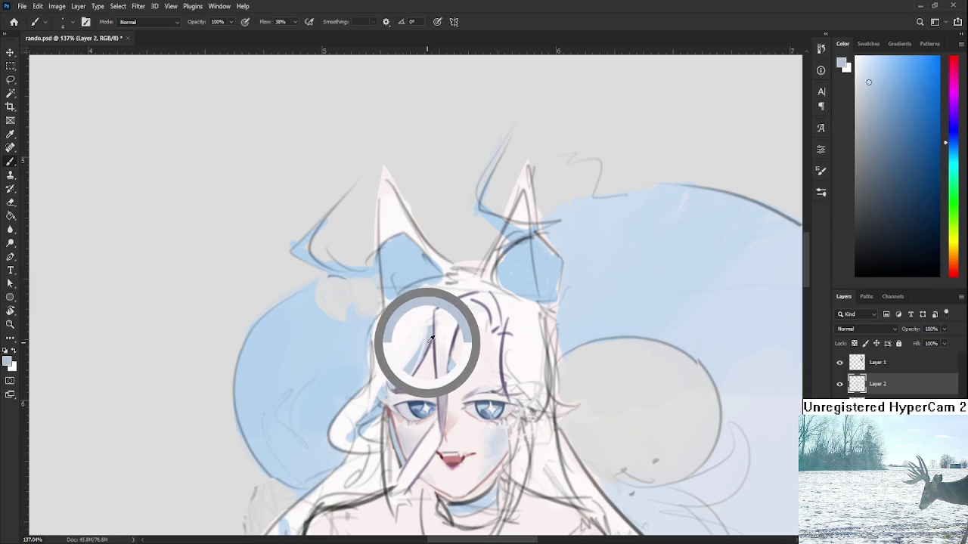
{"action": "left_click", "coordinate": [431, 332], "text": "alt"}
{"action": "left_click", "coordinate": [431, 333], "text": "alt"}
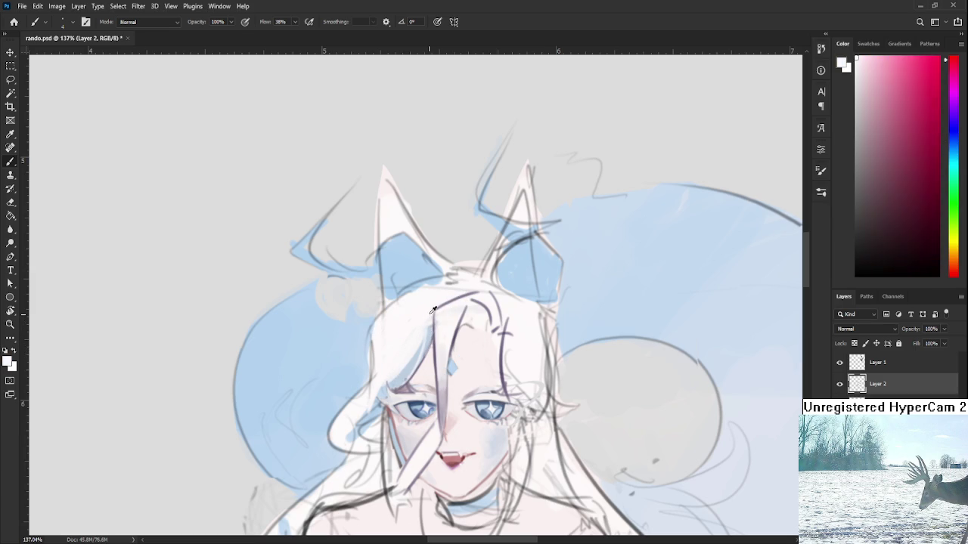
{"action": "left_click_drag", "start_coordinate": [432, 321], "coordinate": [429, 310]}
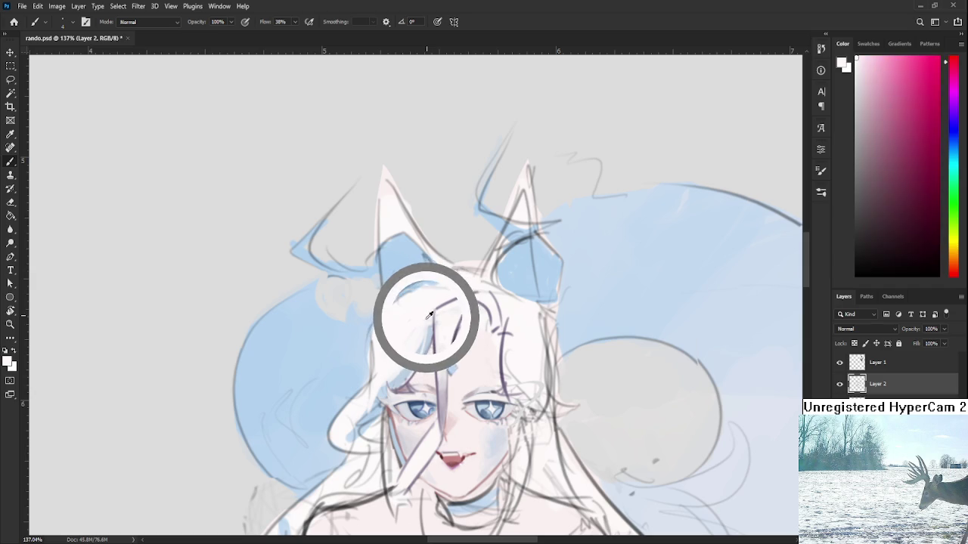
{"action": "left_click", "coordinate": [430, 309], "text": "alt"}
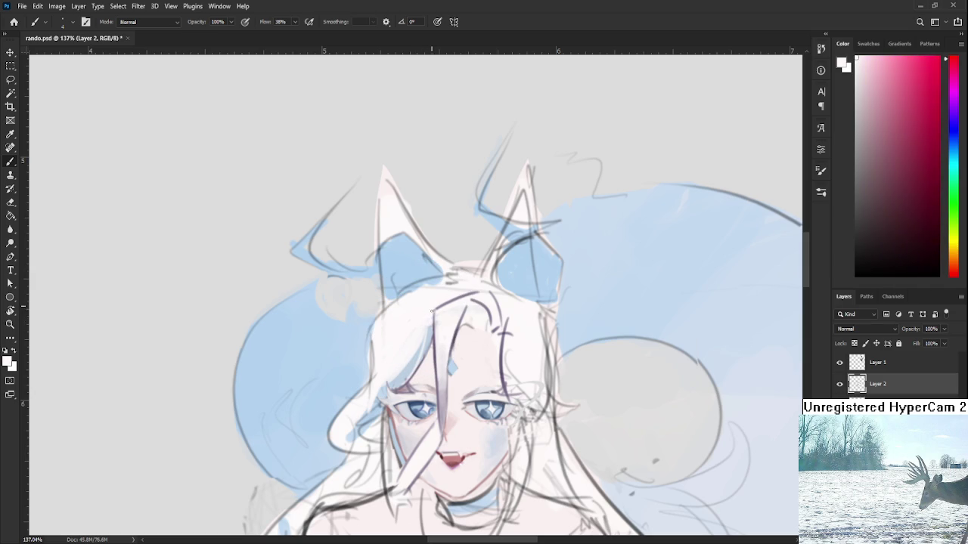
{"action": "left_click", "coordinate": [430, 326], "text": "alt"}
{"action": "left_click_drag", "start_coordinate": [420, 356], "coordinate": [418, 341]}
Add a faint white stroke to the hair left of the face, then resample light blue
{"action": "left_click", "coordinate": [429, 323], "text": "alt"}
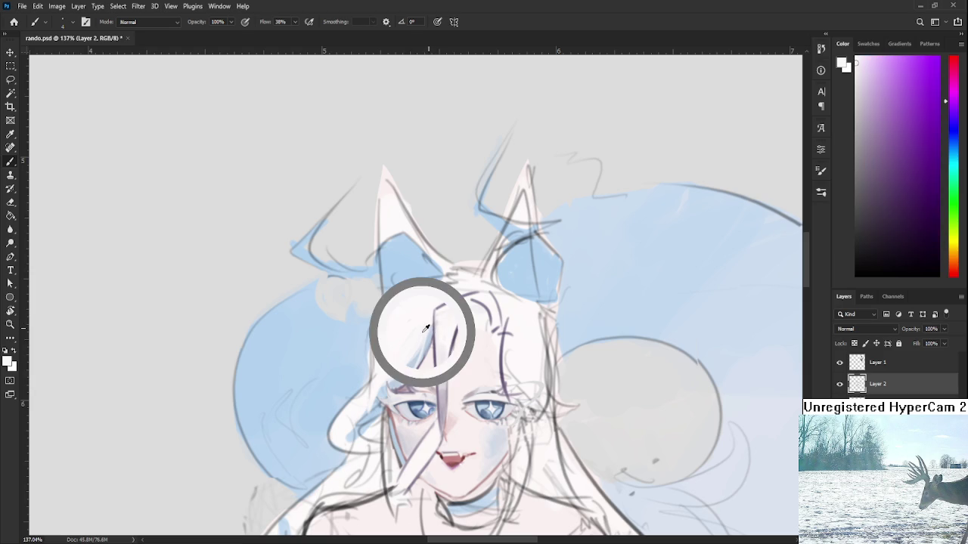
{"action": "left_click_drag", "start_coordinate": [429, 322], "coordinate": [432, 321]}
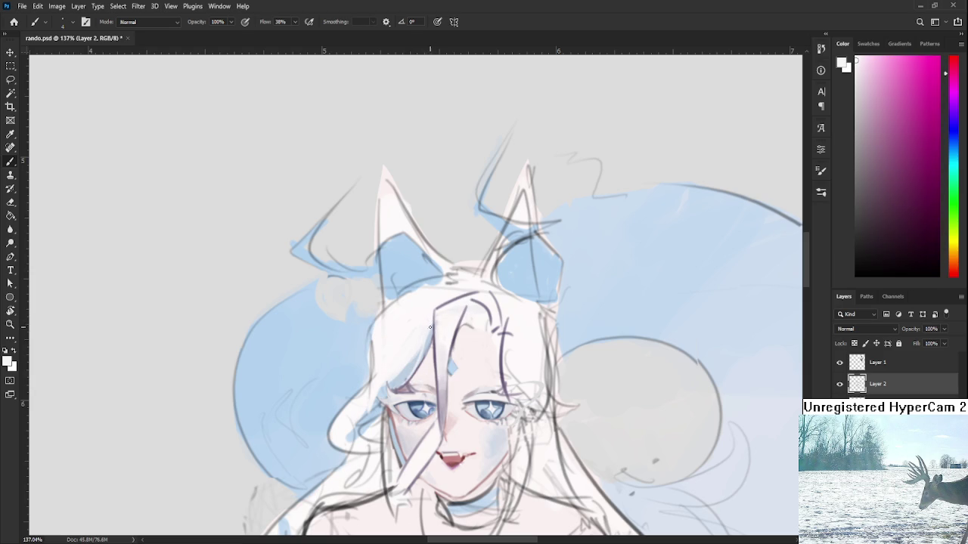
{"action": "left_click_drag", "start_coordinate": [394, 380], "coordinate": [421, 350]}
{"action": "left_click", "coordinate": [401, 381], "text": "alt"}
{"action": "left_click", "coordinate": [401, 378], "text": "alt"}
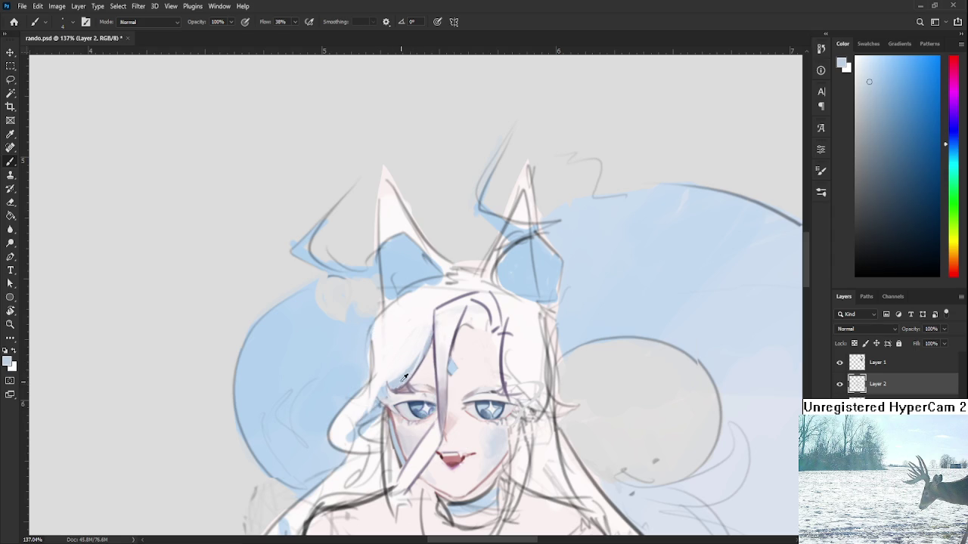
{"action": "left_click", "coordinate": [380, 383], "text": "alt"}
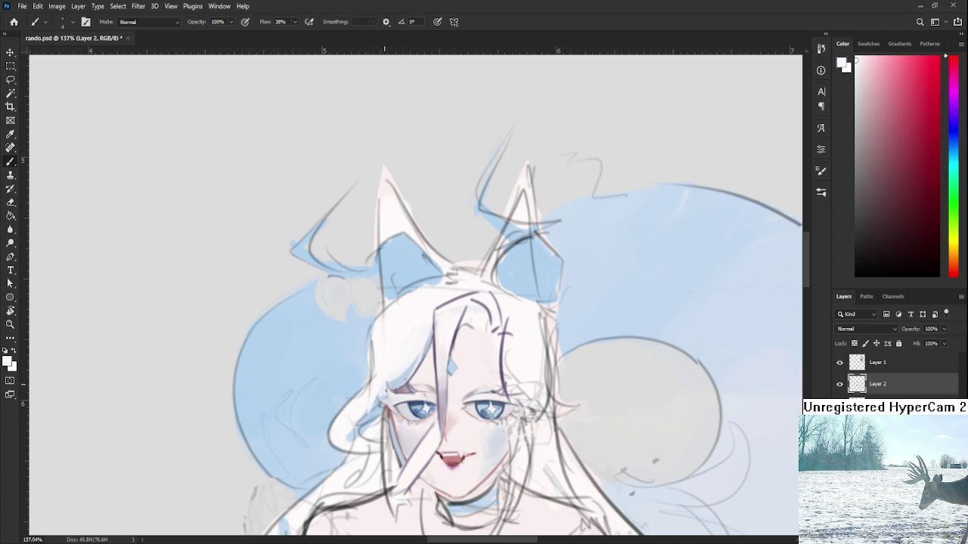
{"action": "left_click", "coordinate": [386, 373], "text": "alt"}
{"action": "left_click_drag", "start_coordinate": [386, 373], "coordinate": [401, 379]}
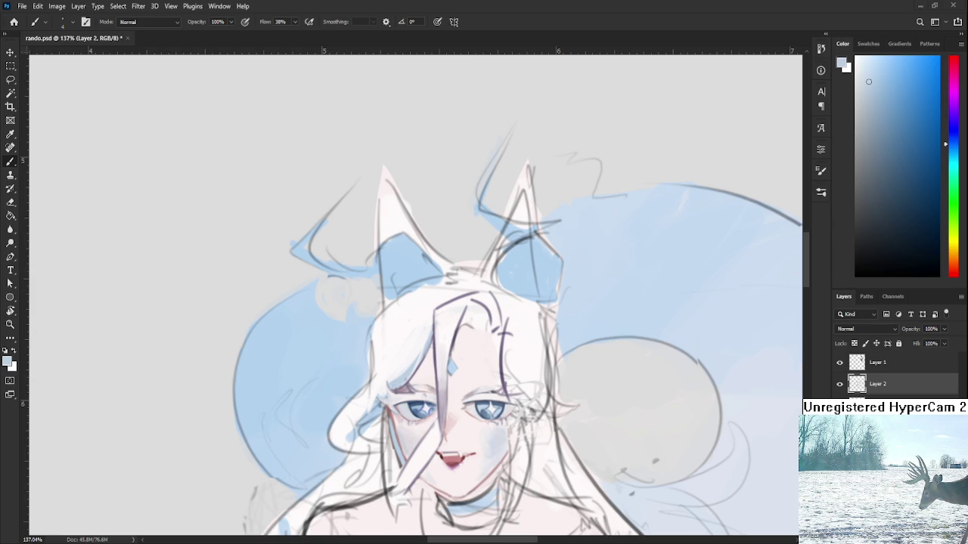
{"action": "scroll", "coordinate": [264, 413], "scroll_direction": "down", "scroll_amount": 3}
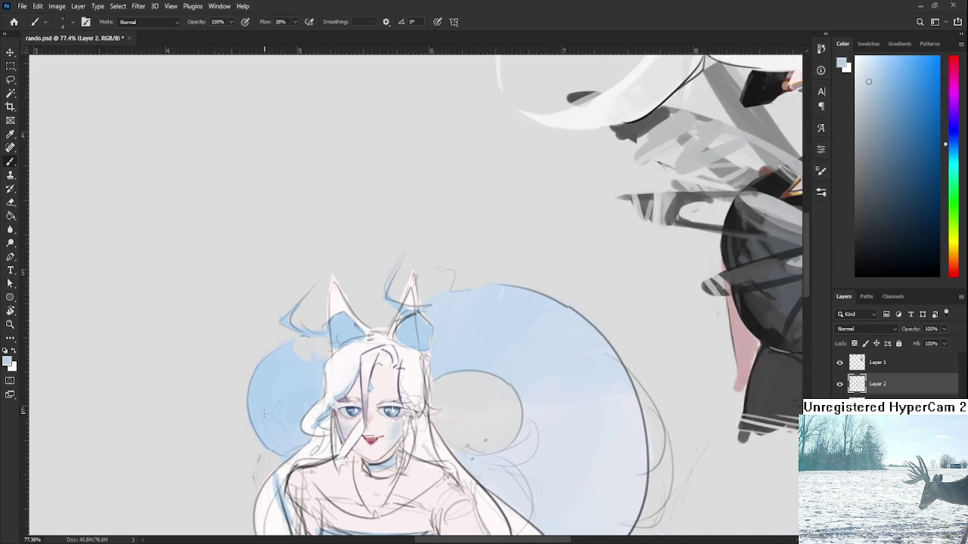
{"action": "scroll", "coordinate": [264, 413], "scroll_direction": "up", "scroll_amount": 1}
{"action": "scroll", "coordinate": [264, 413], "scroll_direction": "up", "scroll_amount": 1}
{"action": "scroll", "coordinate": [264, 413], "scroll_direction": "up", "scroll_amount": 1}
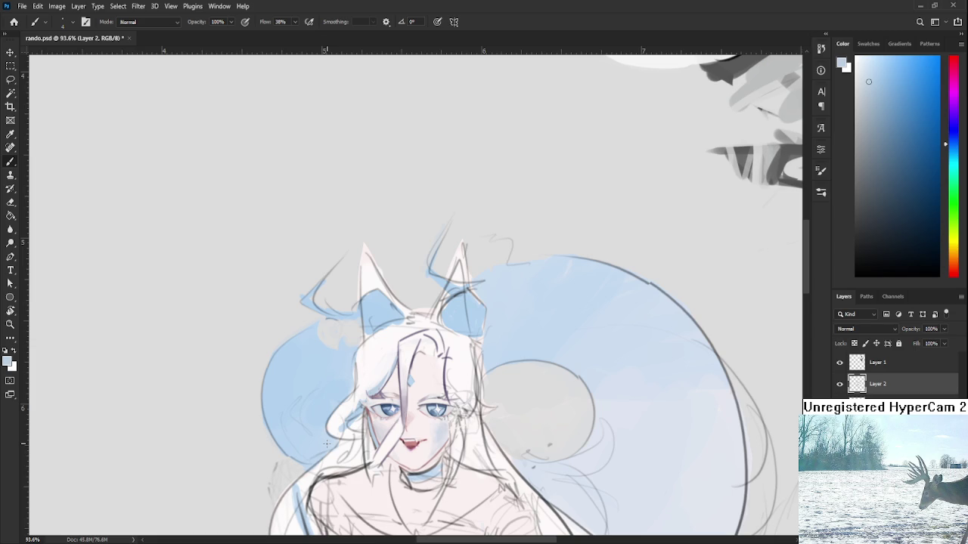
{"action": "key", "text": "r"}
{"action": "left_click_drag", "start_coordinate": [414, 367], "coordinate": [350, 368]}
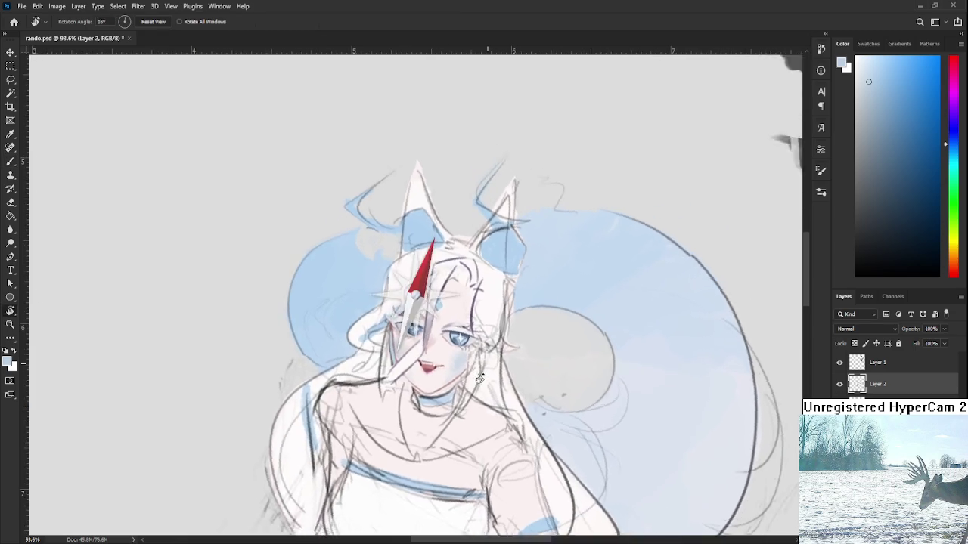
{"action": "key", "text": "Escape"}
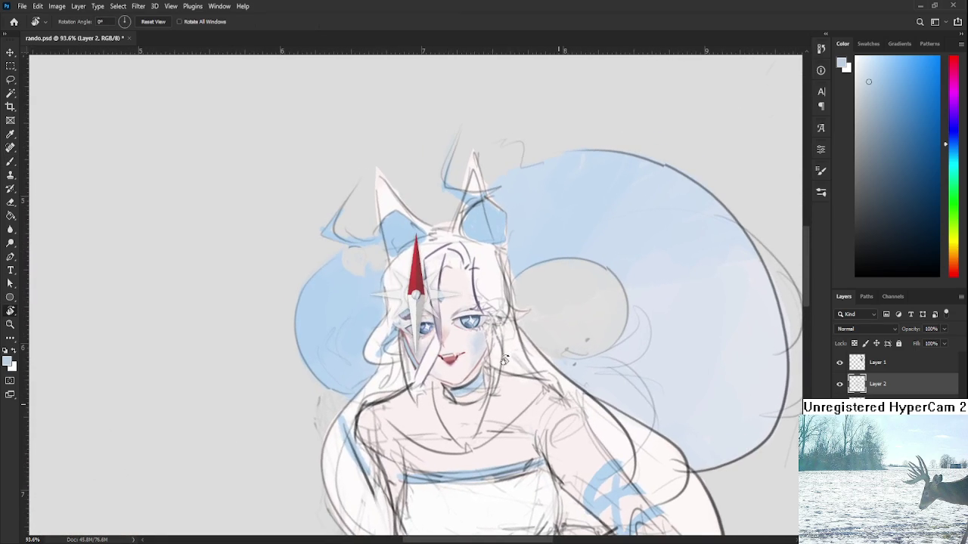
{"action": "scroll", "coordinate": [484, 340], "scroll_direction": "down", "scroll_amount": 5}
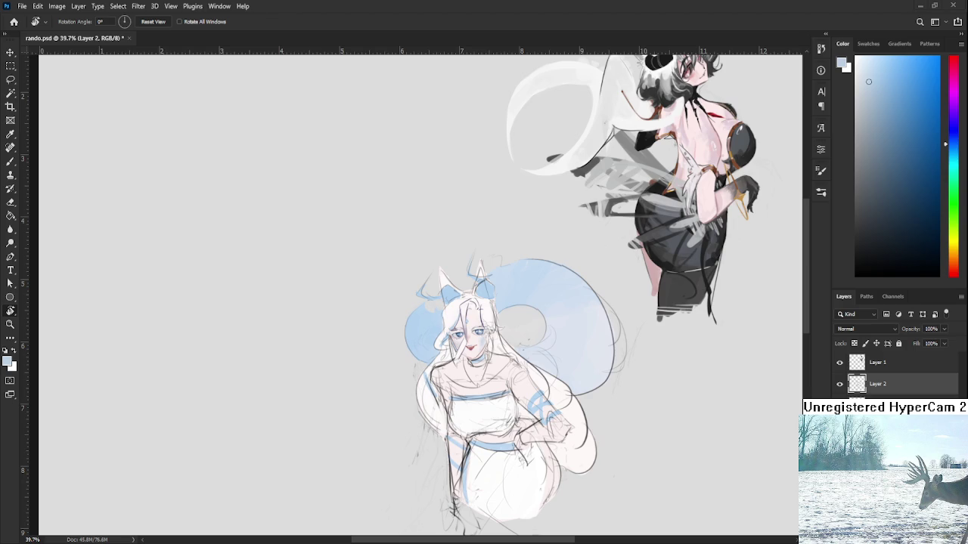
{"action": "scroll", "coordinate": [567, 345], "scroll_direction": "up", "scroll_amount": 3}
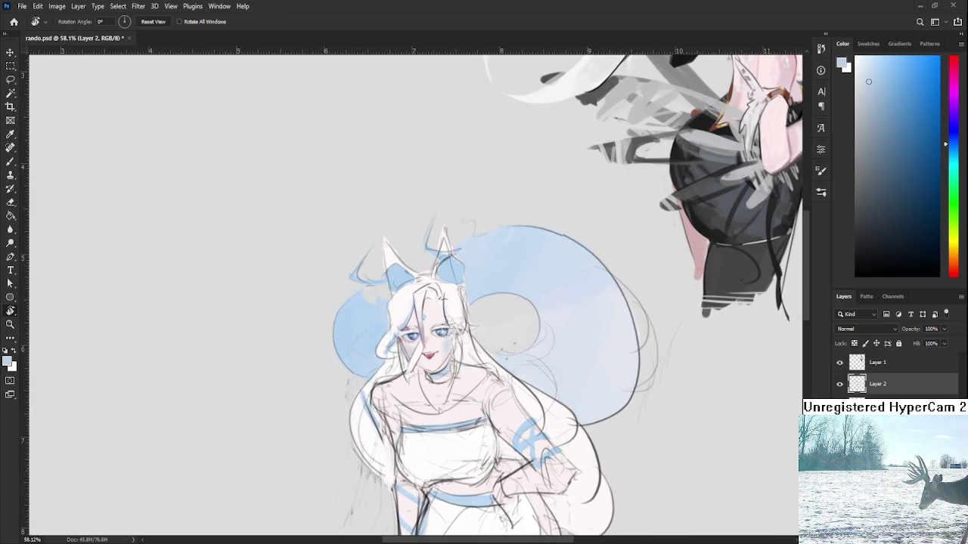
{"action": "scroll", "coordinate": [566, 325], "scroll_direction": "down", "scroll_amount": 2}
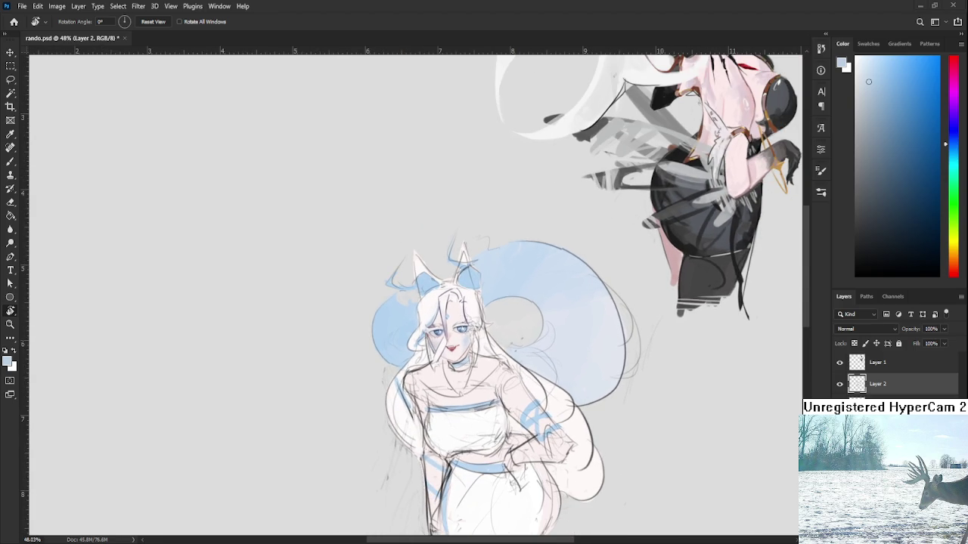
{"action": "scroll", "coordinate": [557, 302], "scroll_direction": "up", "scroll_amount": 2}
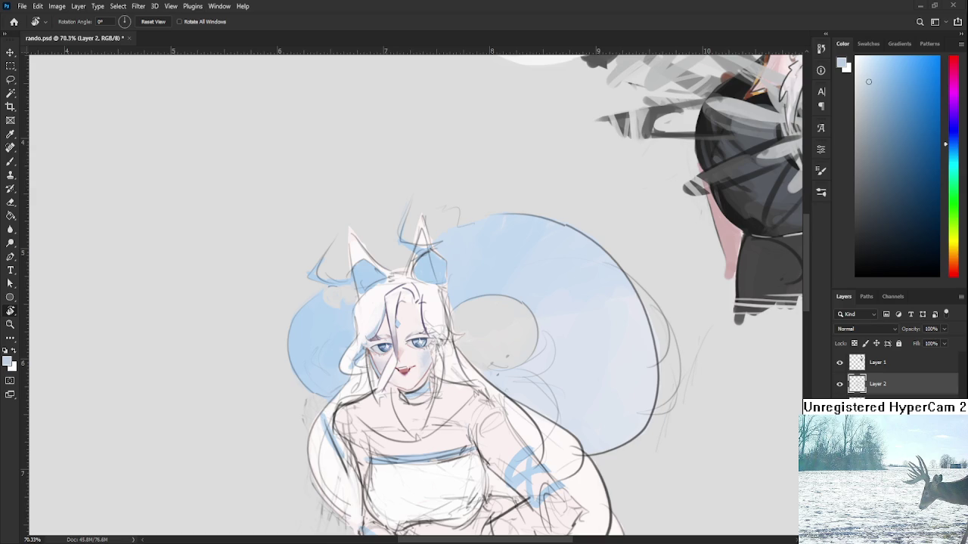
{"action": "left_click_drag", "start_coordinate": [461, 280], "coordinate": [466, 295]}
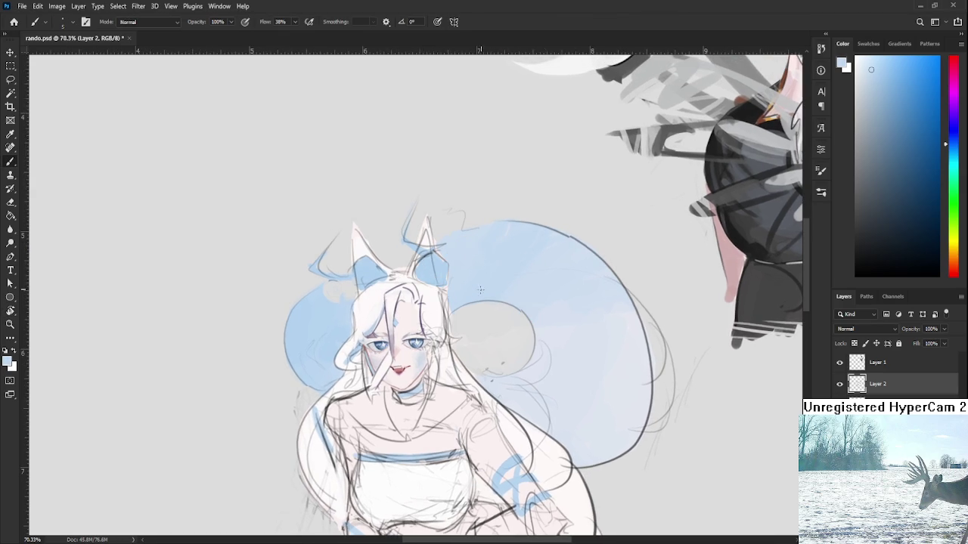
Raise the brush size to 30 and sample pale colours from the sketch and blue tail
{"action": "key", "text": "bracketright"}
{"action": "key", "text": "bracketright"}
{"action": "key", "text": "bracketright"}
{"action": "left_click", "coordinate": [518, 300], "text": "alt"}
{"action": "left_click", "coordinate": [548, 347], "text": "alt"}
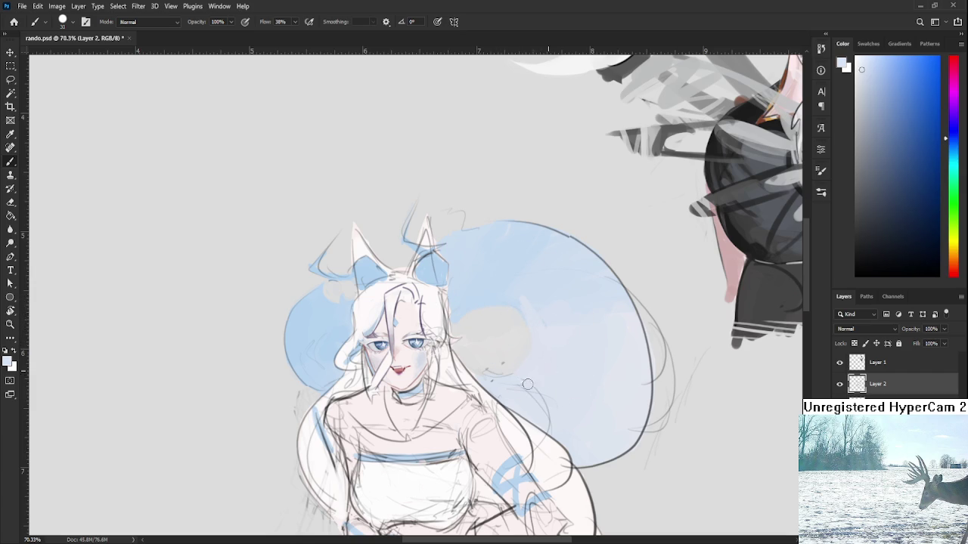
{"action": "left_click", "coordinate": [536, 355], "text": "alt"}
{"action": "left_click", "coordinate": [515, 375], "text": "alt"}
{"action": "left_click", "coordinate": [510, 371], "text": "alt"}
{"action": "scroll", "coordinate": [469, 378], "scroll_direction": "down", "scroll_amount": 2}
Soften the dark hair line across the forehead with a small brush in sampled near-white skin tone
{"action": "scroll", "coordinate": [453, 355], "scroll_direction": "down", "scroll_amount": 3}
{"action": "scroll", "coordinate": [431, 318], "scroll_direction": "down", "scroll_amount": 2}
{"action": "scroll", "coordinate": [406, 274], "scroll_direction": "up", "scroll_amount": 2}
{"action": "scroll", "coordinate": [406, 273], "scroll_direction": "up", "scroll_amount": 4}
{"action": "scroll", "coordinate": [438, 303], "scroll_direction": "up", "scroll_amount": 3}
{"action": "scroll", "coordinate": [469, 332], "scroll_direction": "up", "scroll_amount": 3}
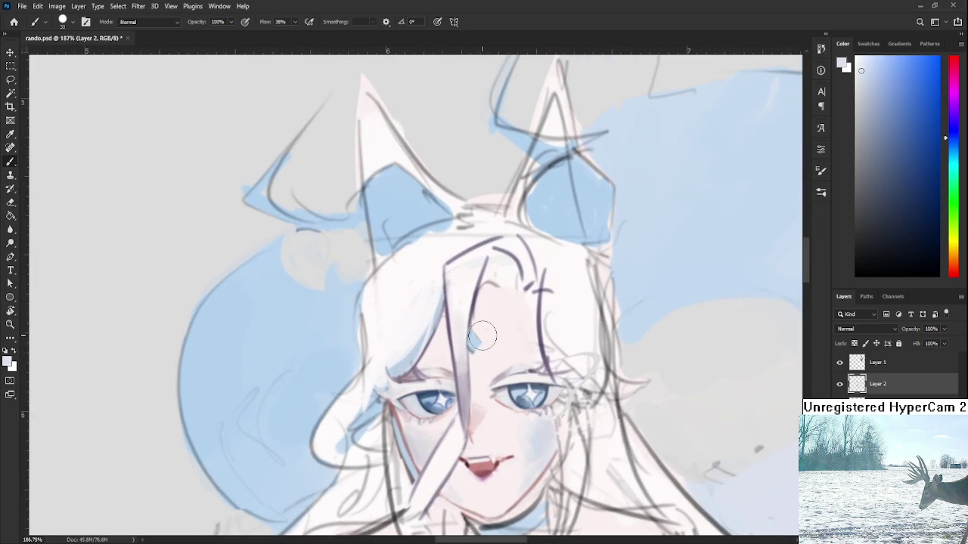
{"action": "left_click", "coordinate": [484, 339], "text": "alt"}
{"action": "key", "text": "bracketleft"}
{"action": "key", "text": "bracketleft"}
{"action": "key", "text": "bracketleft"}
{"action": "left_click_drag", "start_coordinate": [478, 333], "coordinate": [470, 361]}
{"action": "left_click_drag", "start_coordinate": [475, 309], "coordinate": [471, 358]}
Draw a pale purple eyebrow curve above the left eye, redrawing it until the shape fits
{"action": "scroll", "coordinate": [514, 378], "scroll_direction": "down", "scroll_amount": 3}
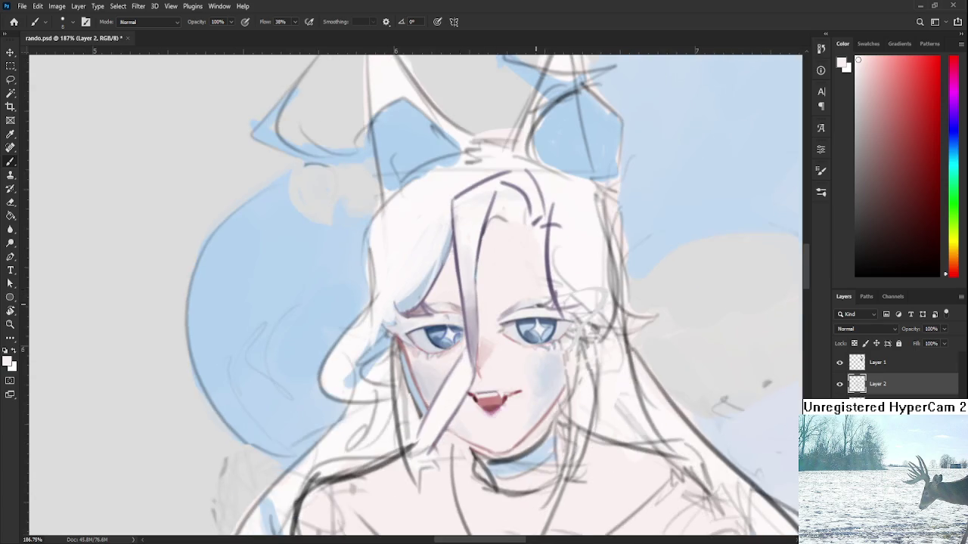
{"action": "scroll", "coordinate": [527, 241], "scroll_direction": "down", "scroll_amount": 4}
{"action": "scroll", "coordinate": [210, 471], "scroll_direction": "down", "scroll_amount": 2}
{"action": "scroll", "coordinate": [378, 340], "scroll_direction": "up", "scroll_amount": 4}
{"action": "scroll", "coordinate": [368, 319], "scroll_direction": "up", "scroll_amount": 3}
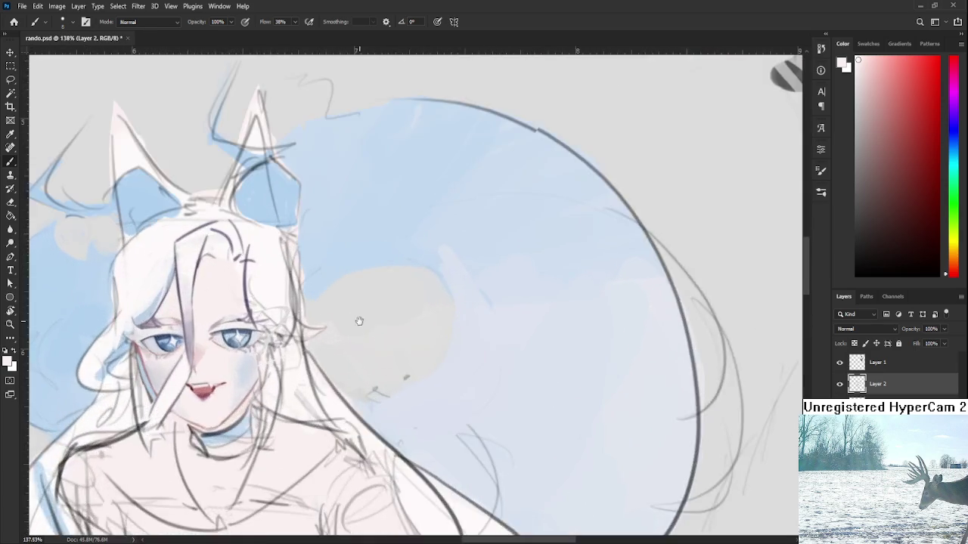
{"action": "left_click_drag", "start_coordinate": [367, 320], "coordinate": [586, 353]}
{"action": "scroll", "coordinate": [529, 355], "scroll_direction": "up", "scroll_amount": 4}
{"action": "left_click", "coordinate": [406, 312], "text": "alt"}
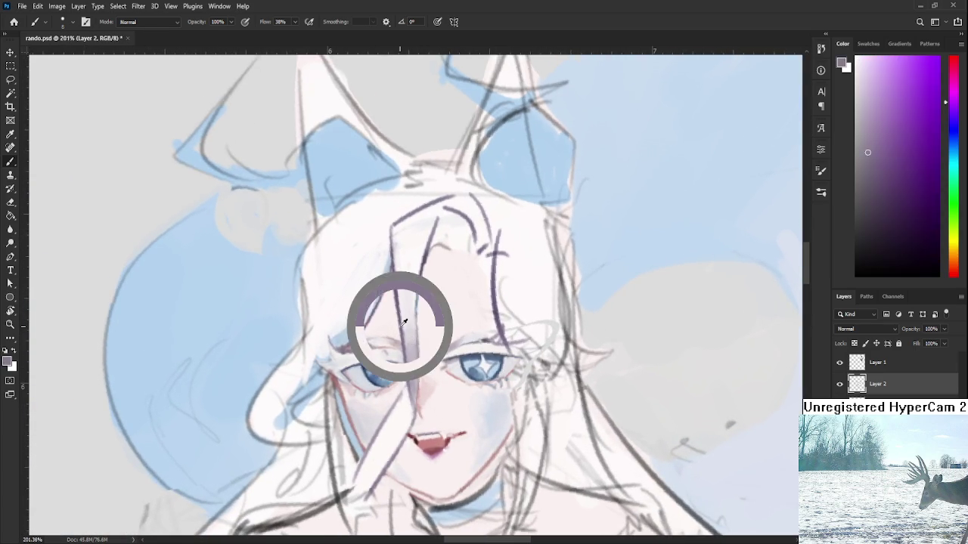
{"action": "left_click_drag", "start_coordinate": [407, 312], "coordinate": [397, 313]}
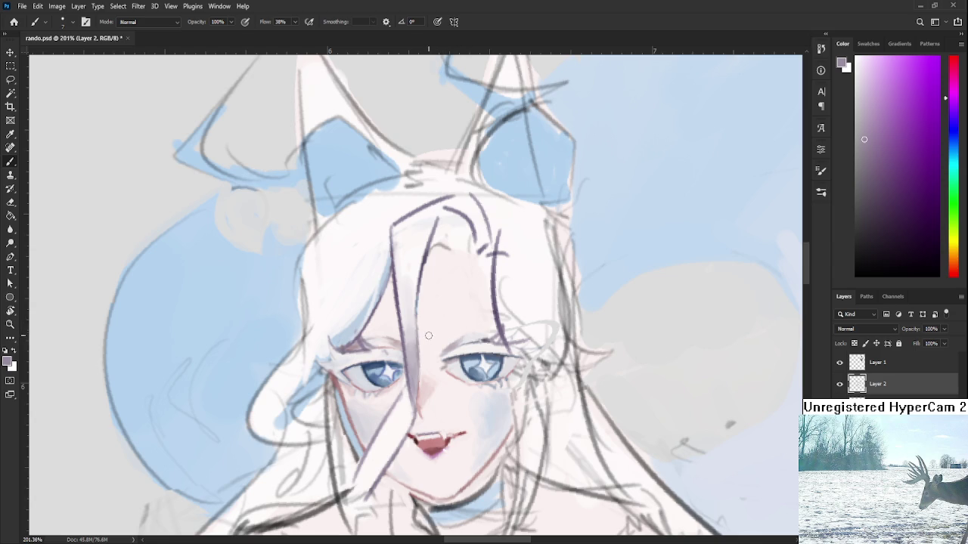
{"action": "left_click_drag", "start_coordinate": [344, 326], "coordinate": [401, 304]}
{"action": "key", "text": "ctrl+z"}
{"action": "left_click_drag", "start_coordinate": [336, 333], "coordinate": [405, 304]}
{"action": "key", "text": "ctrl+z"}
{"action": "left_click_drag", "start_coordinate": [336, 333], "coordinate": [403, 305]}
{"action": "key", "text": "ctrl+z"}
{"action": "left_click_drag", "start_coordinate": [334, 334], "coordinate": [403, 307]}
Paint a purple eyebrow above the right eye and lighten its left end with skin tone
{"action": "left_click", "coordinate": [406, 307], "text": "alt"}
{"action": "left_click", "coordinate": [394, 306], "text": "alt"}
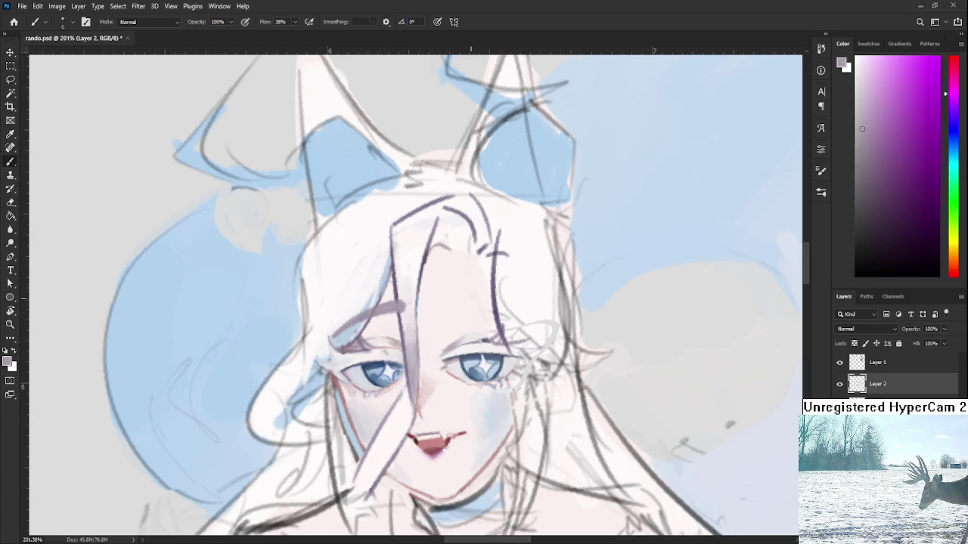
{"action": "left_click", "coordinate": [484, 314], "text": "alt"}
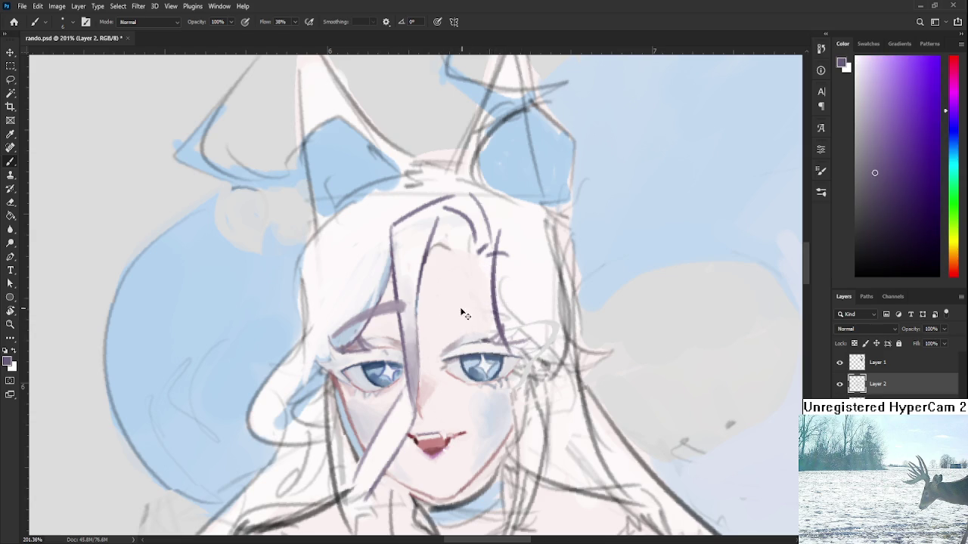
{"action": "left_click_drag", "start_coordinate": [442, 322], "coordinate": [505, 318]}
{"action": "mouse_move", "coordinate": [442, 320]}
{"action": "left_mouse_down"}
{"action": "mouse_move", "coordinate": [517, 312]}
{"action": "mouse_move", "coordinate": [458, 314]}
{"action": "left_mouse_up"}
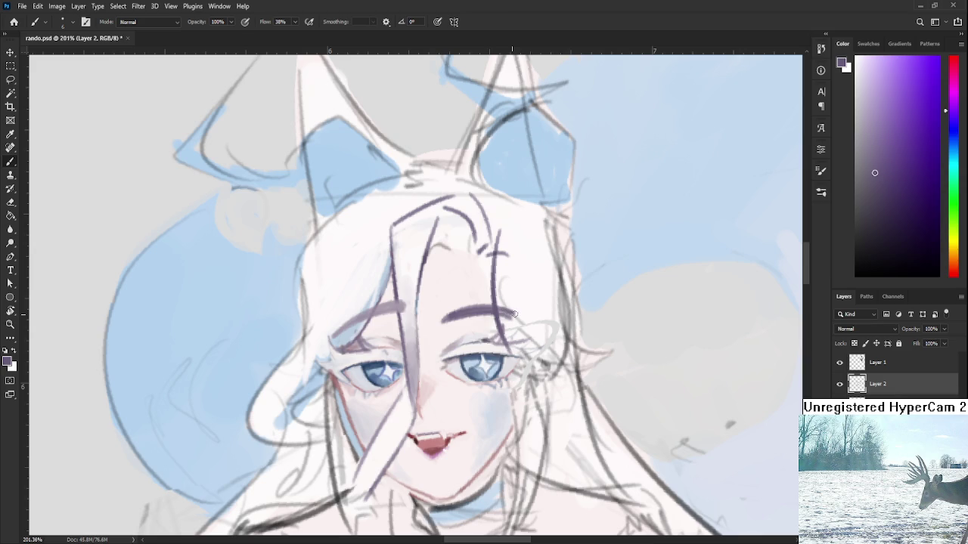
{"action": "left_click", "coordinate": [458, 320], "text": "alt"}
{"action": "left_click", "coordinate": [465, 323], "text": "alt"}
{"action": "left_click_drag", "start_coordinate": [457, 318], "coordinate": [490, 316]}
{"action": "left_click", "coordinate": [433, 320], "text": "alt"}
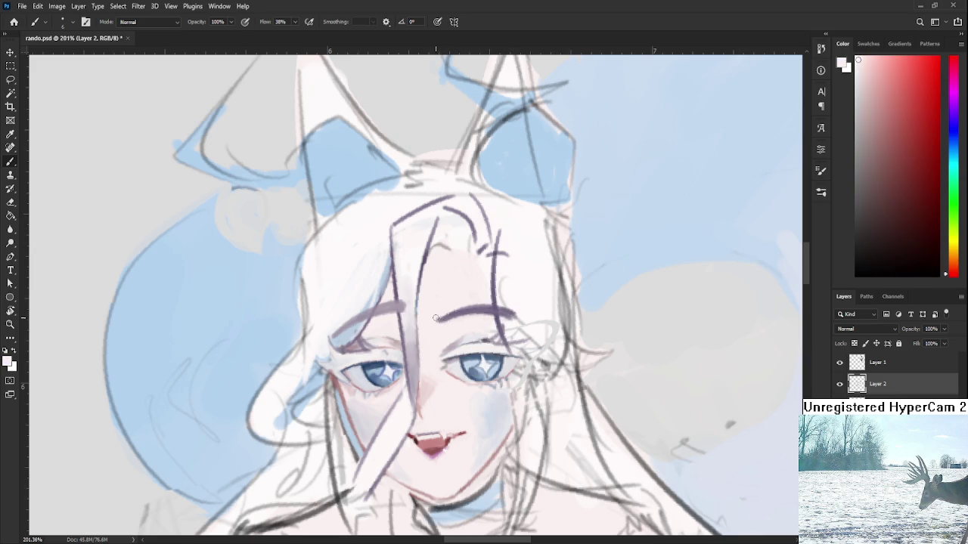
{"action": "left_click", "coordinate": [404, 310], "text": "alt"}
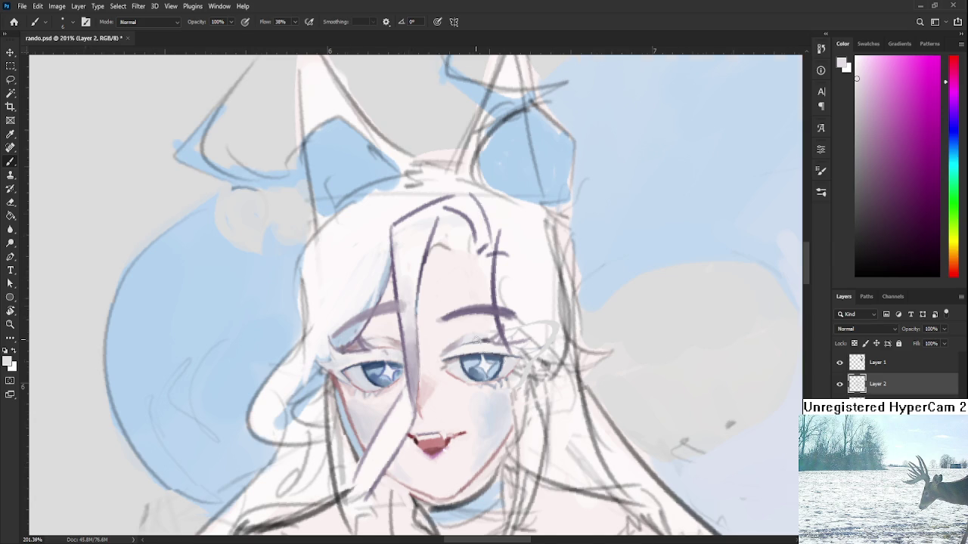
Fade the dark strand crossing the right eyebrow with a larger brush in lip pink
{"action": "scroll", "coordinate": [501, 362], "scroll_direction": "down", "scroll_amount": 5, "text": "alt"}
{"action": "scroll", "coordinate": [560, 323], "scroll_direction": "down", "scroll_amount": 3, "text": "alt"}
{"action": "scroll", "coordinate": [544, 338], "scroll_direction": "up", "scroll_amount": 3, "text": "alt"}
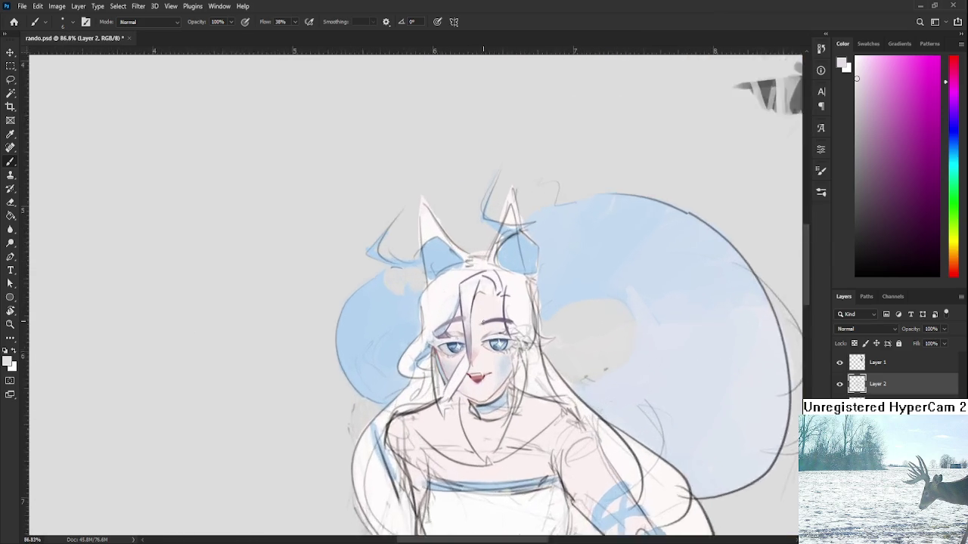
{"action": "scroll", "coordinate": [521, 325], "scroll_direction": "up", "scroll_amount": 3, "text": "alt"}
{"action": "scroll", "coordinate": [492, 311], "scroll_direction": "up", "scroll_amount": 2, "text": "alt"}
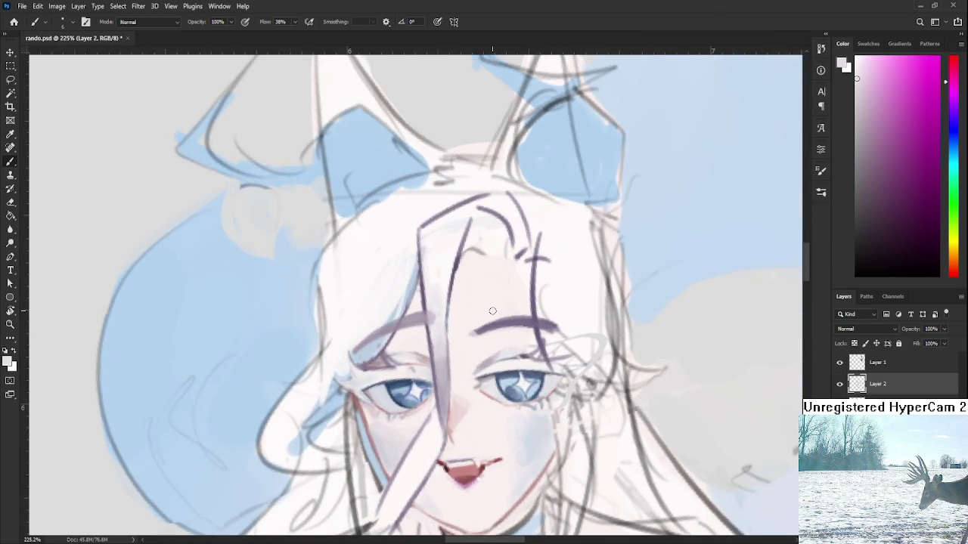
{"action": "scroll", "coordinate": [492, 310], "scroll_direction": "down", "scroll_amount": 2, "text": "alt"}
{"action": "scroll", "coordinate": [495, 306], "scroll_direction": "down", "scroll_amount": 1, "text": "alt"}
{"action": "scroll", "coordinate": [502, 301], "scroll_direction": "up", "scroll_amount": 3, "text": "alt"}
{"action": "scroll", "coordinate": [501, 302], "scroll_direction": "down", "scroll_amount": 3, "text": "alt"}
{"action": "scroll", "coordinate": [505, 303], "scroll_direction": "up", "scroll_amount": 2, "text": "alt"}
{"action": "scroll", "coordinate": [511, 302], "scroll_direction": "up", "scroll_amount": 2, "text": "alt"}
{"action": "left_click_drag", "start_coordinate": [423, 345], "coordinate": [463, 456], "text": "alt"}
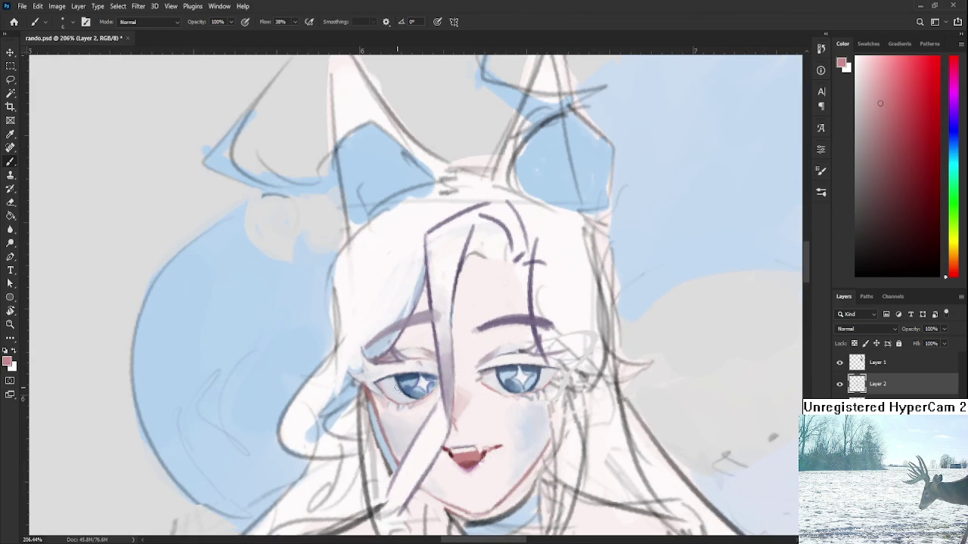
{"action": "key", "text": "bracketright"}
{"action": "key", "text": "bracketright"}
{"action": "key", "text": "bracketright"}
{"action": "left_click_drag", "start_coordinate": [492, 331], "coordinate": [534, 331]}
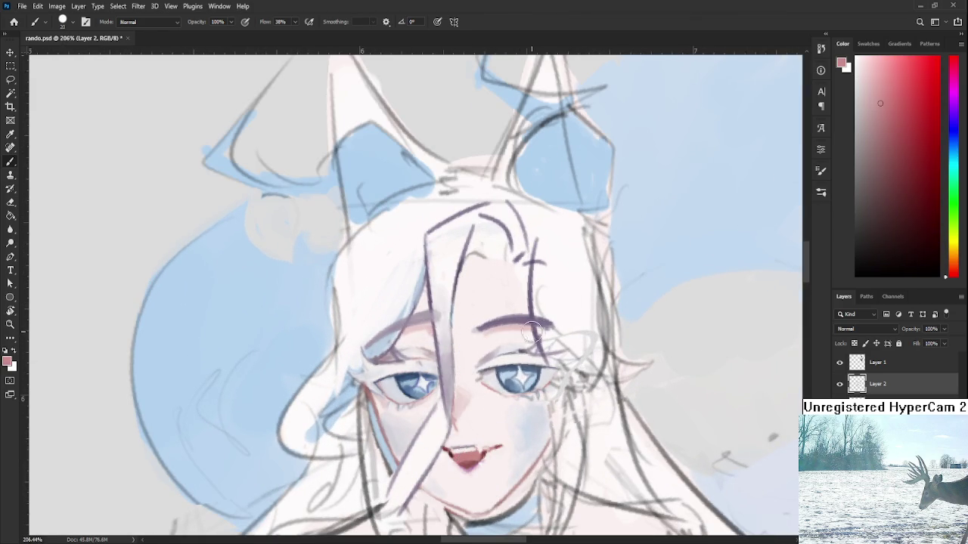
Rotate the view and flip the canvas horizontally and back to check the drawing
{"action": "scroll", "coordinate": [484, 333], "scroll_direction": "down", "scroll_amount": 6, "text": "alt"}
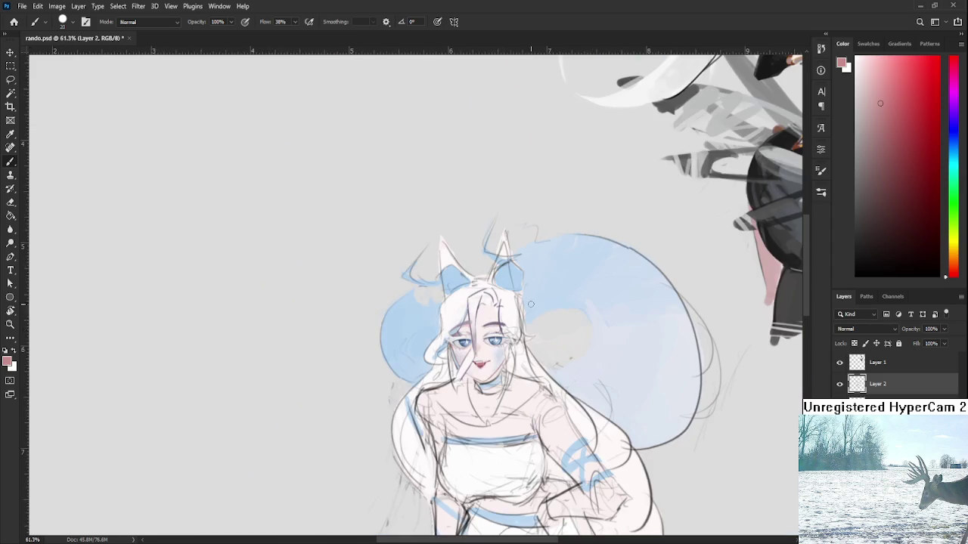
{"action": "scroll", "coordinate": [545, 299], "scroll_direction": "down", "scroll_amount": 1, "text": "alt"}
{"action": "scroll", "coordinate": [547, 298], "scroll_direction": "down", "scroll_amount": 2, "text": "alt"}
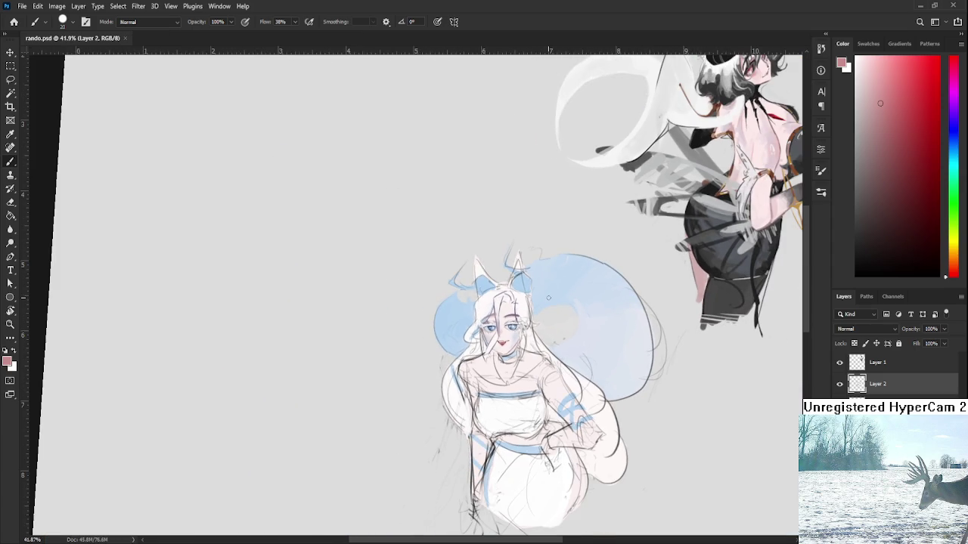
{"action": "scroll", "coordinate": [548, 297], "scroll_direction": "up", "scroll_amount": 5, "text": "alt"}
{"action": "scroll", "coordinate": [548, 297], "scroll_direction": "up", "scroll_amount": 2, "text": "alt"}
{"action": "scroll", "coordinate": [548, 298], "scroll_direction": "up", "scroll_amount": 3, "text": "alt"}
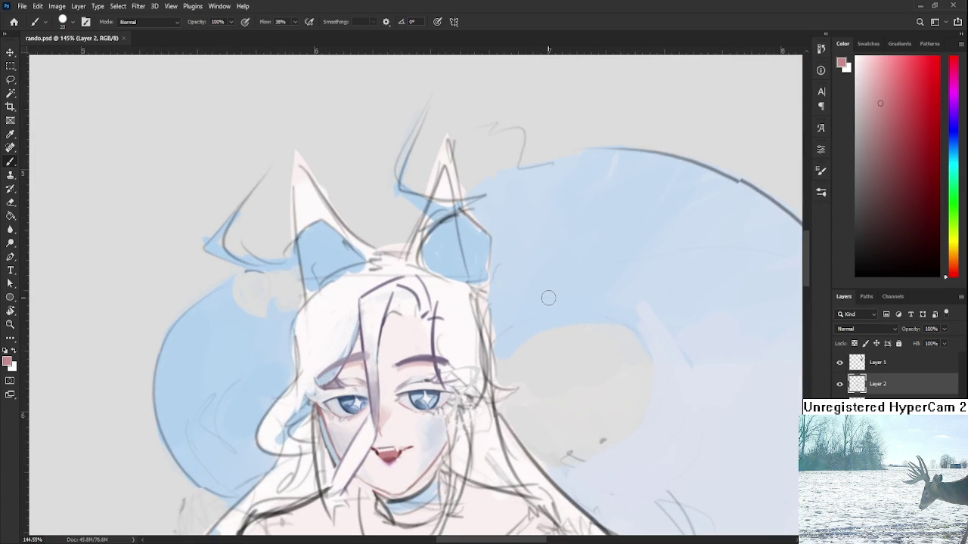
{"action": "scroll", "coordinate": [548, 297], "scroll_direction": "down", "scroll_amount": 10, "text": "alt"}
{"action": "key", "text": "r"}
{"action": "left_click_drag", "start_coordinate": [548, 297], "coordinate": [560, 420]}
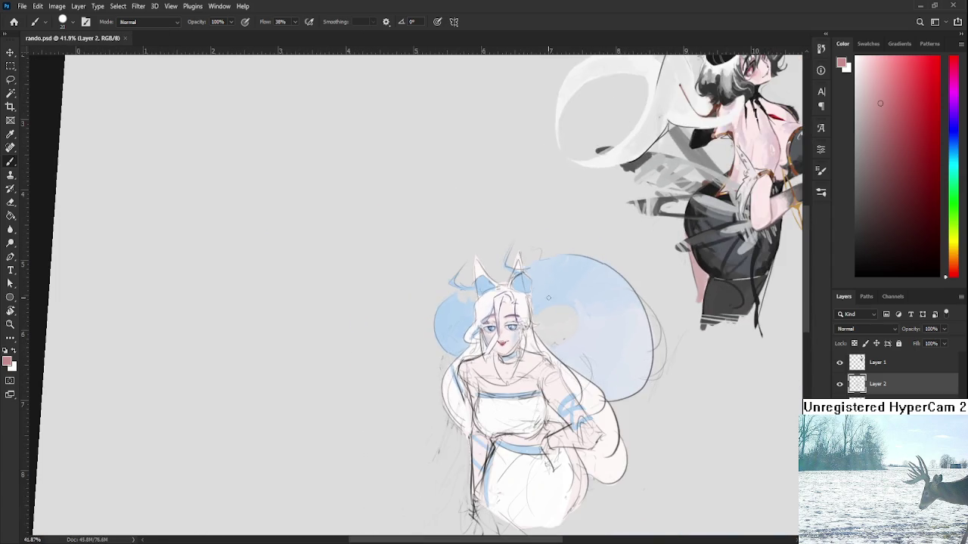
{"action": "key", "text": "ctrl+shift+h"}
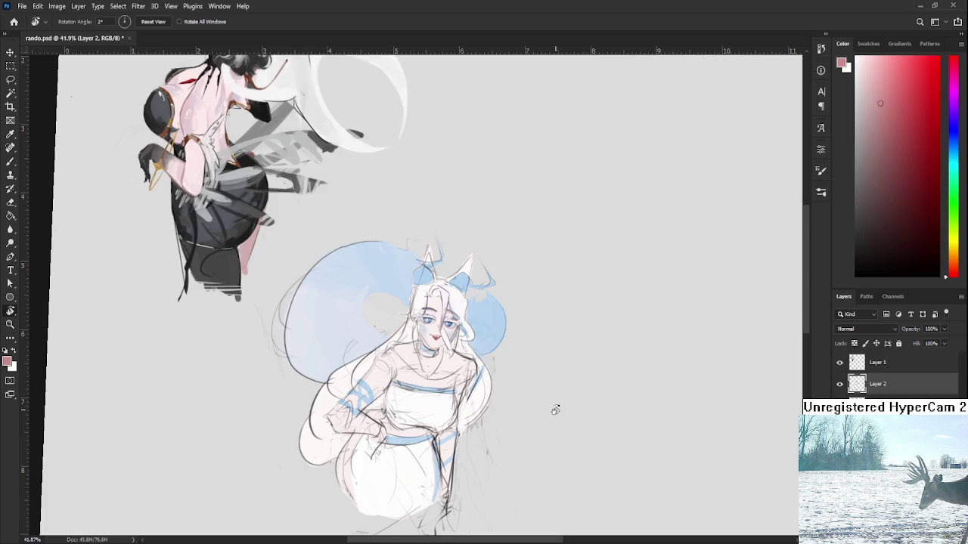
{"action": "key", "text": "ctrl+shift+h"}
{"action": "key", "text": "ctrl+shift+h"}
{"action": "key", "text": "ctrl+shift+h"}
{"action": "scroll", "coordinate": [522, 340], "scroll_direction": "up", "scroll_amount": 8}
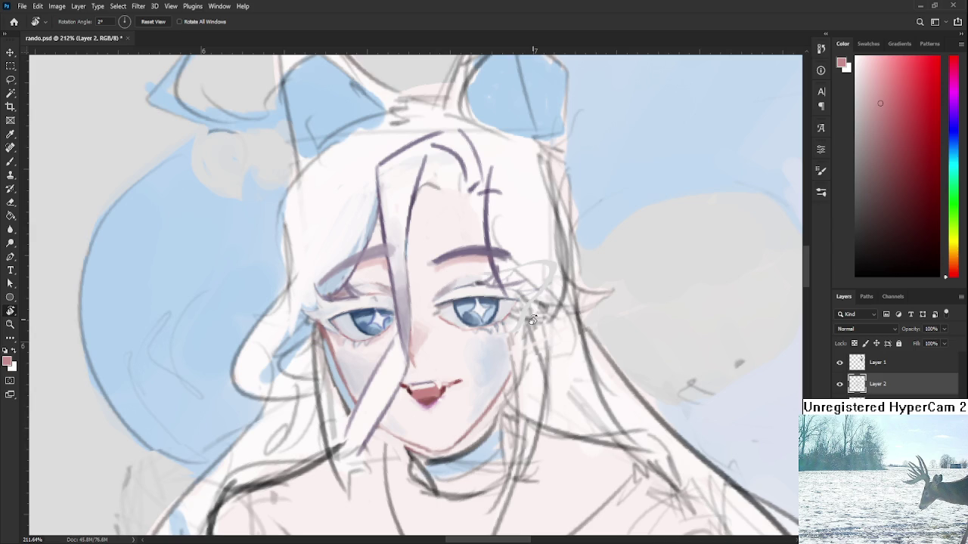
{"action": "scroll", "coordinate": [532, 320], "scroll_direction": "down", "scroll_amount": 2}
{"action": "scroll", "coordinate": [545, 325], "scroll_direction": "up", "scroll_amount": 1}
{"action": "scroll", "coordinate": [567, 333], "scroll_direction": "up", "scroll_amount": 1}
{"action": "scroll", "coordinate": [592, 341], "scroll_direction": "up", "scroll_amount": 2}
{"action": "mouse_move", "coordinate": [592, 340]}
{"action": "left_mouse_down"}
{"action": "mouse_move", "coordinate": [505, 325]}
{"action": "mouse_move", "coordinate": [592, 323]}
{"action": "mouse_move", "coordinate": [484, 328]}
{"action": "left_mouse_up"}
{"action": "key", "text": "l"}
Nudge the lassoed upper eyelid down slightly and deselect it
{"action": "key", "text": "ctrl+t"}
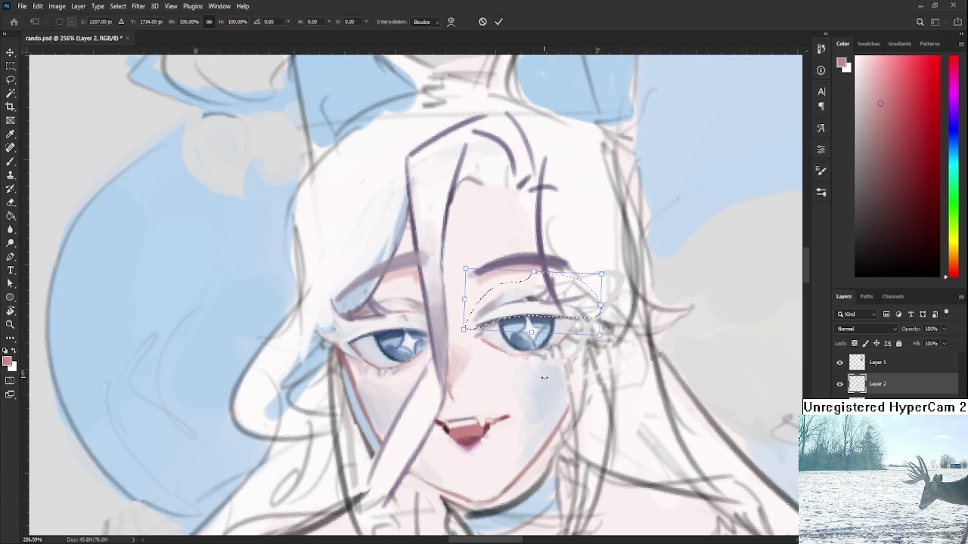
{"action": "key", "text": "Down"}
{"action": "key", "text": "Down"}
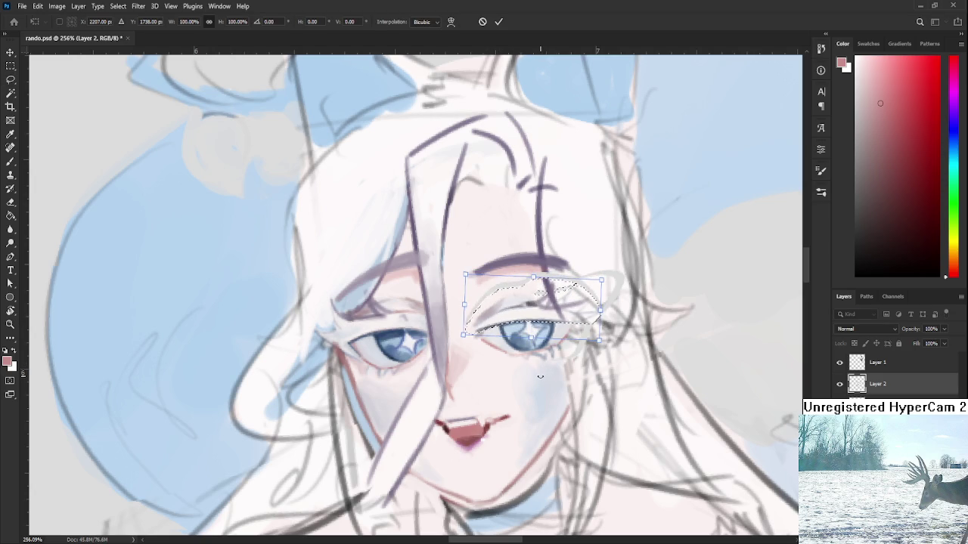
{"action": "key", "text": "Return"}
{"action": "key", "text": "ctrl+d"}
Lasso the upper eyelid and rotate it about 7 degrees to refine its tilt
{"action": "scroll", "coordinate": [573, 254], "scroll_direction": "down", "scroll_amount": 5}
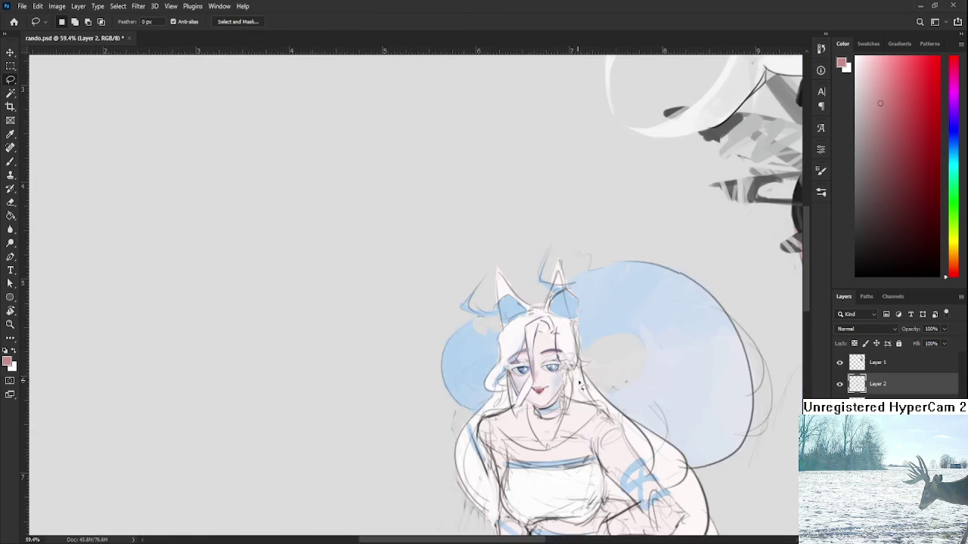
{"action": "scroll", "coordinate": [573, 254], "scroll_direction": "up", "scroll_amount": 2}
{"action": "scroll", "coordinate": [627, 259], "scroll_direction": "up", "scroll_amount": 2}
{"action": "scroll", "coordinate": [573, 254], "scroll_direction": "up", "scroll_amount": 2}
{"action": "scroll", "coordinate": [573, 254], "scroll_direction": "up", "scroll_amount": 3}
{"action": "left_click_drag", "start_coordinate": [462, 227], "coordinate": [325, 265]}
{"action": "key", "text": "ctrl+t"}
{"action": "mouse_move", "coordinate": [499, 257]}
{"action": "left_mouse_down"}
{"action": "mouse_move", "coordinate": [524, 214]}
{"action": "mouse_move", "coordinate": [540, 291]}
{"action": "left_mouse_up"}
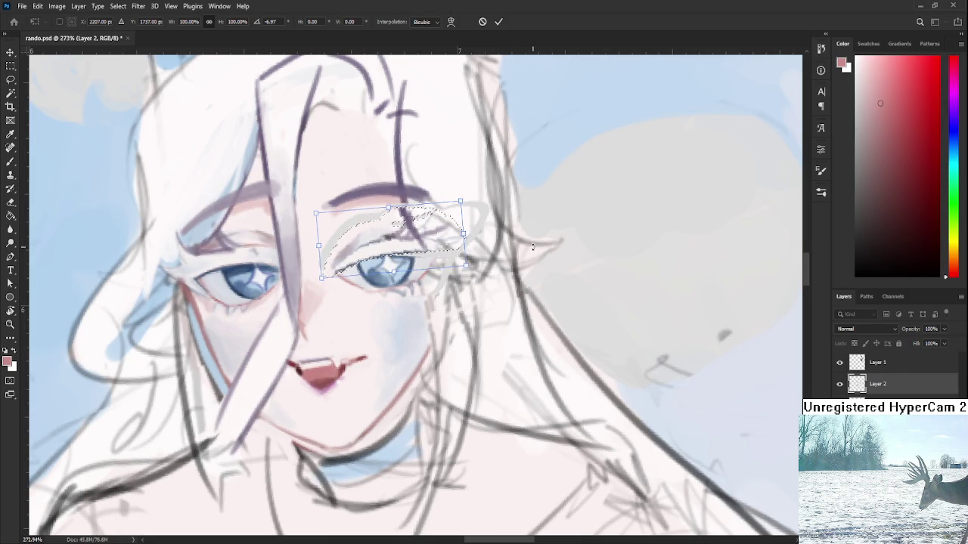
{"action": "key", "text": "Return"}
{"action": "key", "text": "ctrl+d"}
Restore the eye selection and set a smaller white Brush over the face
{"action": "scroll", "coordinate": [540, 292], "scroll_direction": "down", "scroll_amount": 3}
{"action": "scroll", "coordinate": [540, 292], "scroll_direction": "down", "scroll_amount": 1}
{"action": "key", "text": "ctrl+shift+d"}
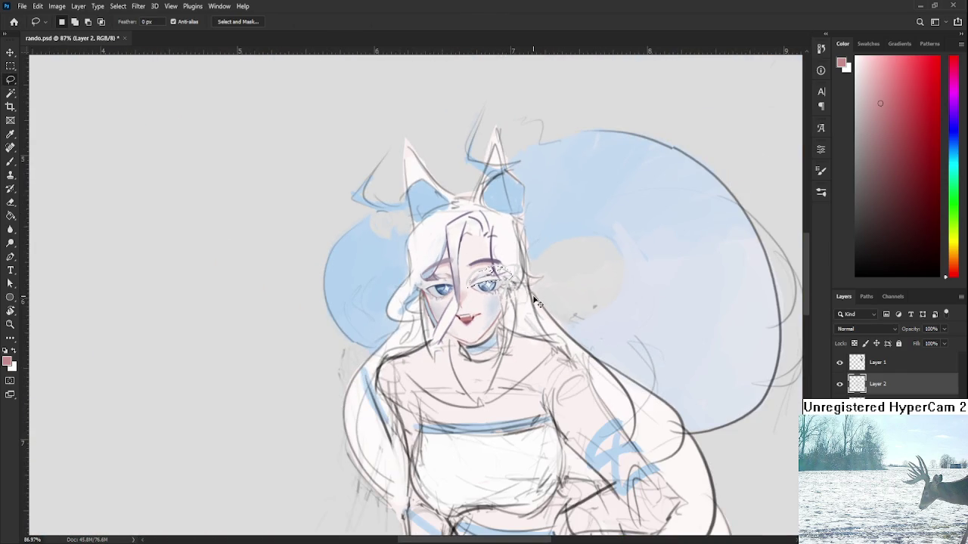
{"action": "scroll", "coordinate": [552, 361], "scroll_direction": "down", "scroll_amount": 1}
{"action": "scroll", "coordinate": [544, 333], "scroll_direction": "down", "scroll_amount": 1}
{"action": "scroll", "coordinate": [537, 302], "scroll_direction": "up", "scroll_amount": 1}
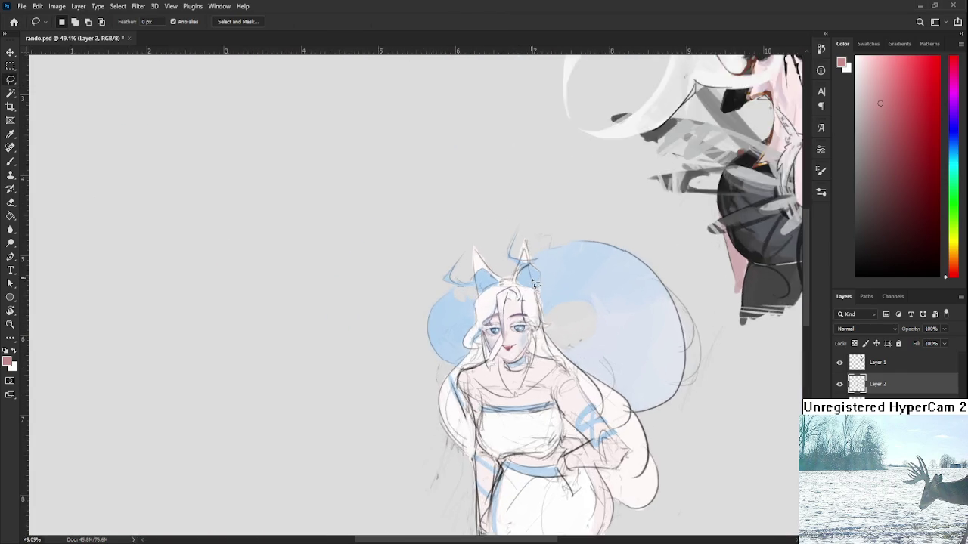
{"action": "scroll", "coordinate": [533, 283], "scroll_direction": "up", "scroll_amount": 1}
{"action": "scroll", "coordinate": [532, 281], "scroll_direction": "right", "scroll_amount": 2}
{"action": "scroll", "coordinate": [296, 391], "scroll_direction": "left", "scroll_amount": 2}
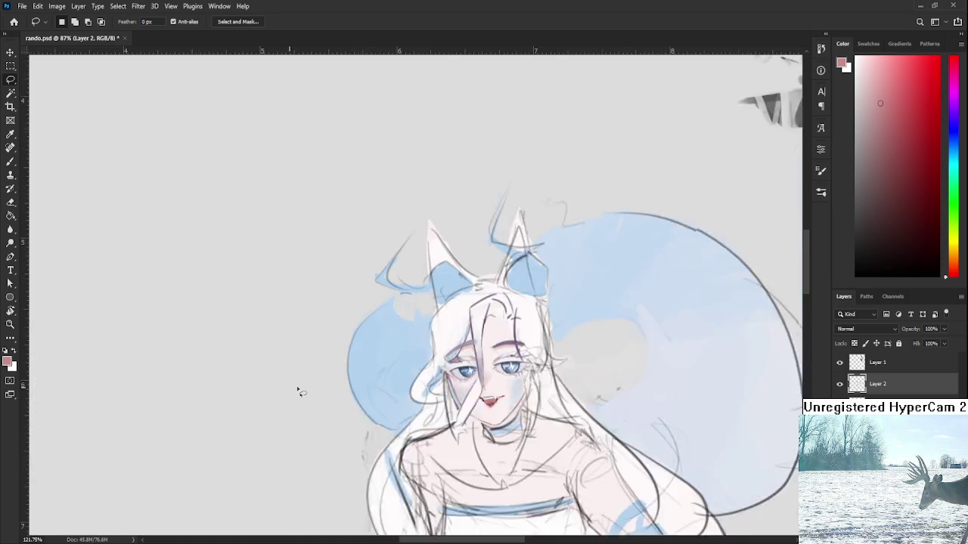
{"action": "scroll", "coordinate": [361, 281], "scroll_direction": "up", "scroll_amount": 3}
{"action": "left_click_drag", "start_coordinate": [567, 366], "coordinate": [415, 362]}
{"action": "scroll", "coordinate": [454, 340], "scroll_direction": "down", "scroll_amount": 1}
{"action": "key", "text": "b"}
{"action": "left_click", "coordinate": [517, 328], "text": "alt"}
{"action": "key", "text": "bracketleft"}
{"action": "key", "text": "bracketleft"}
{"action": "key", "text": "bracketleft"}
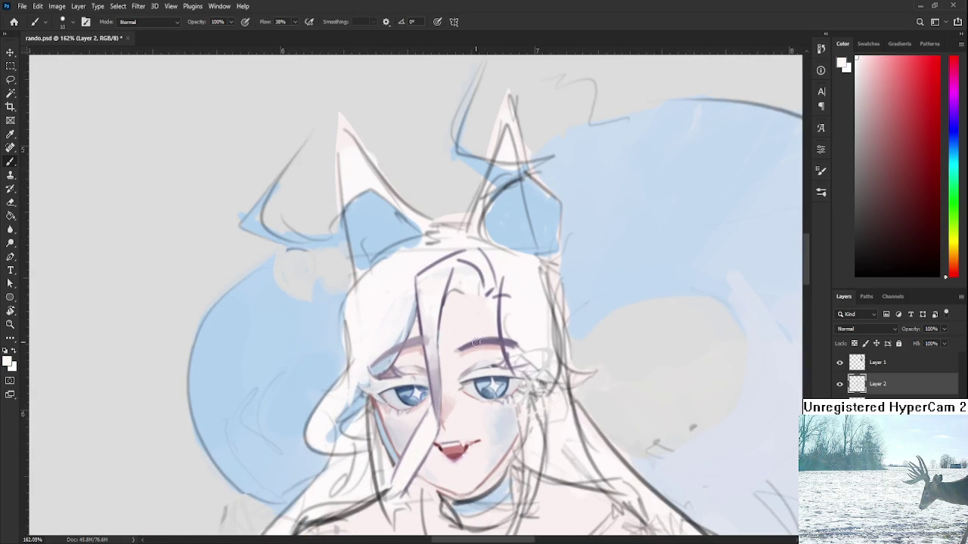
Lighten both eyebrows with white strokes, sampling light pink, grey-purple and near-white nearby
{"action": "left_click_drag", "start_coordinate": [462, 347], "coordinate": [517, 344]}
{"action": "left_click_drag", "start_coordinate": [405, 347], "coordinate": [419, 341]}
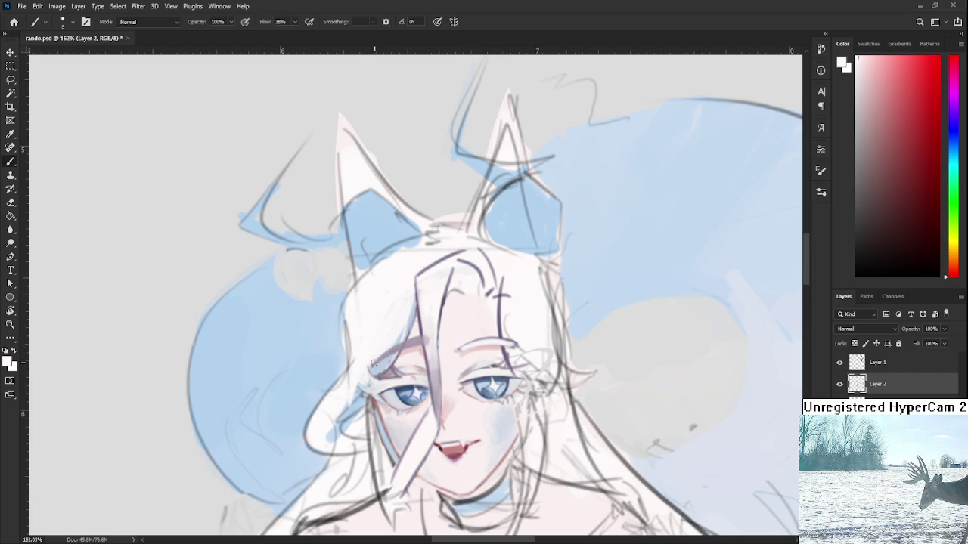
{"action": "left_click", "coordinate": [424, 338], "text": "alt"}
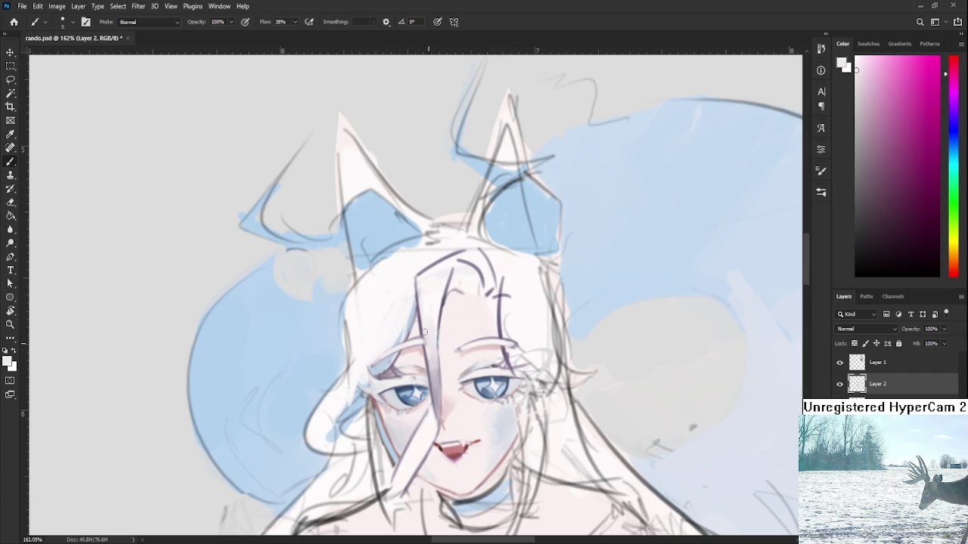
{"action": "scroll", "coordinate": [432, 322], "scroll_direction": "down", "scroll_amount": 2}
{"action": "scroll", "coordinate": [431, 322], "scroll_direction": "down", "scroll_amount": 3}
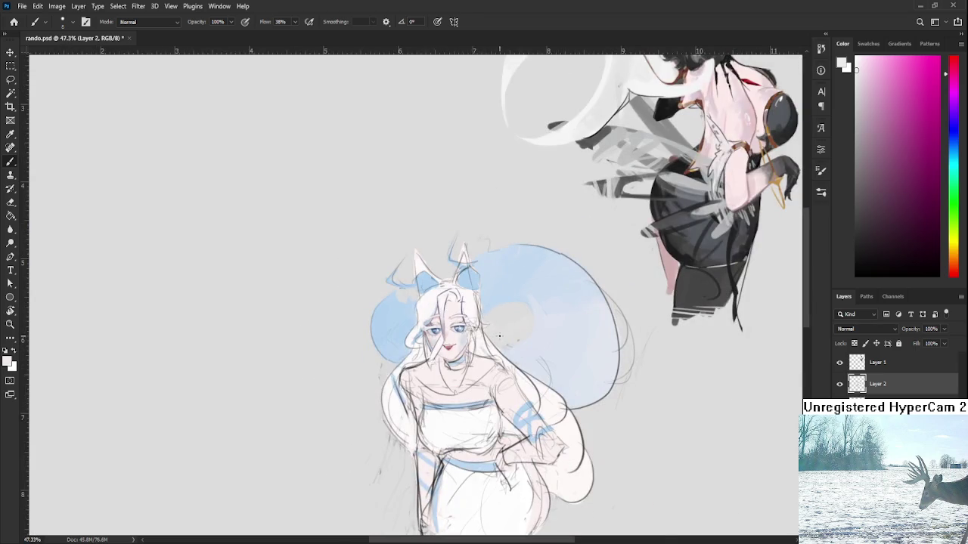
{"action": "scroll", "coordinate": [486, 328], "scroll_direction": "up", "scroll_amount": 3}
{"action": "scroll", "coordinate": [485, 328], "scroll_direction": "up", "scroll_amount": 2}
{"action": "scroll", "coordinate": [481, 355], "scroll_direction": "up", "scroll_amount": 2}
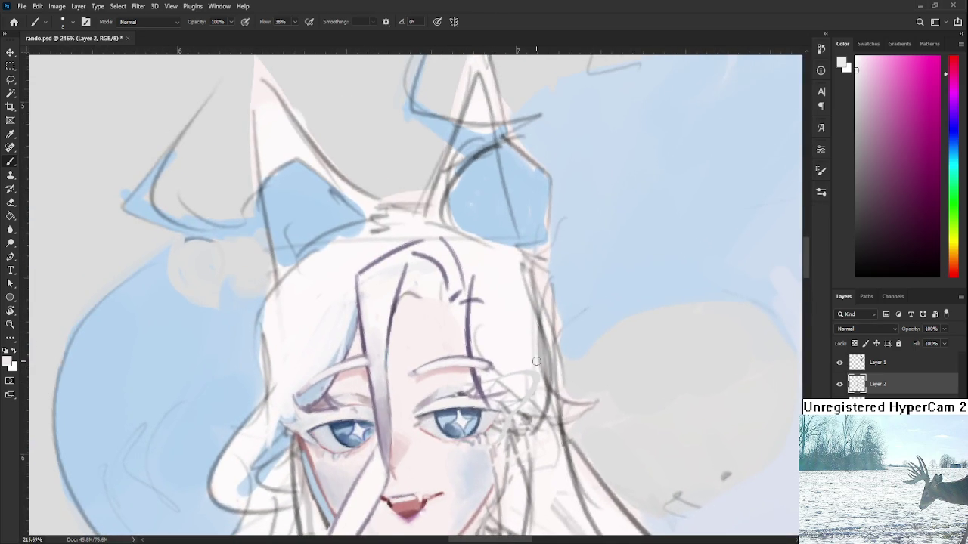
{"action": "left_click", "coordinate": [477, 368], "text": "alt"}
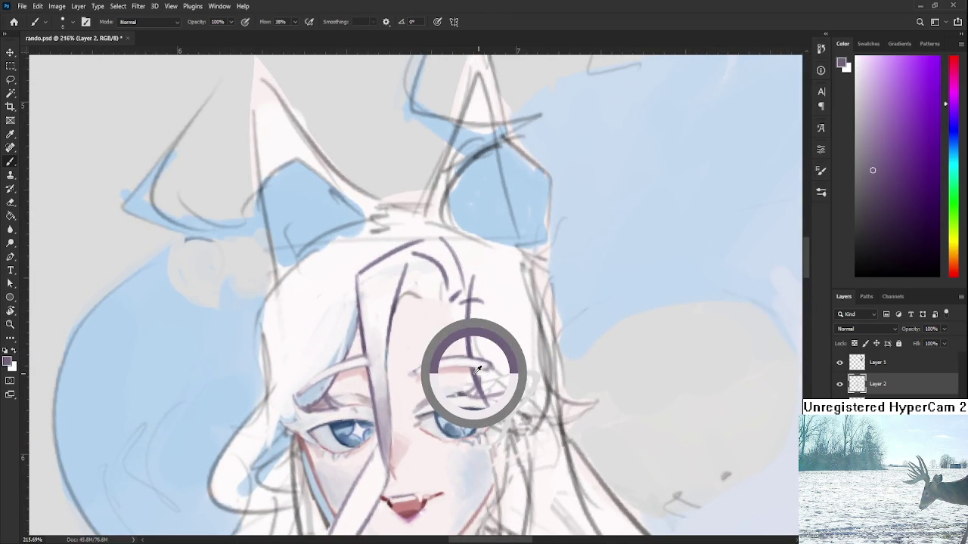
{"action": "left_click", "coordinate": [414, 372], "text": "alt"}
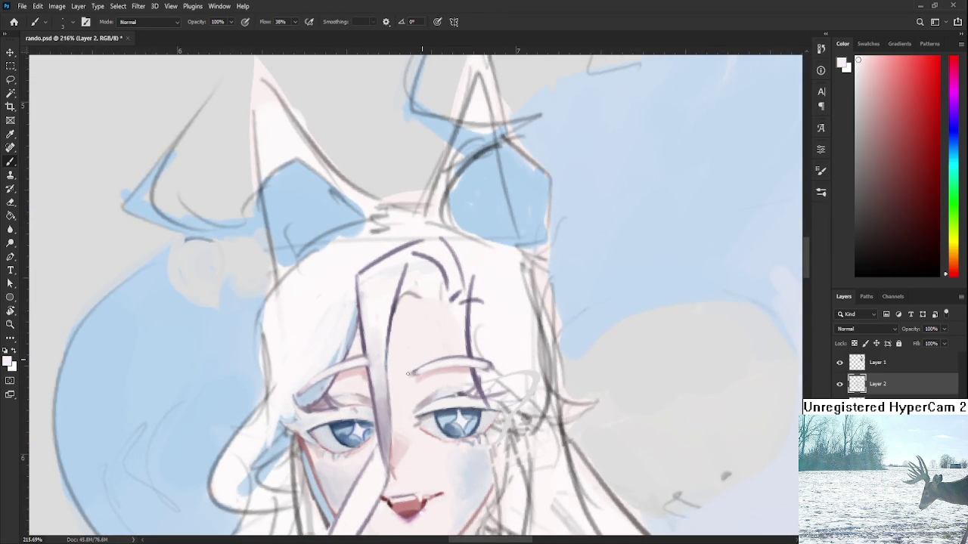
{"action": "left_click", "coordinate": [494, 367], "text": "alt"}
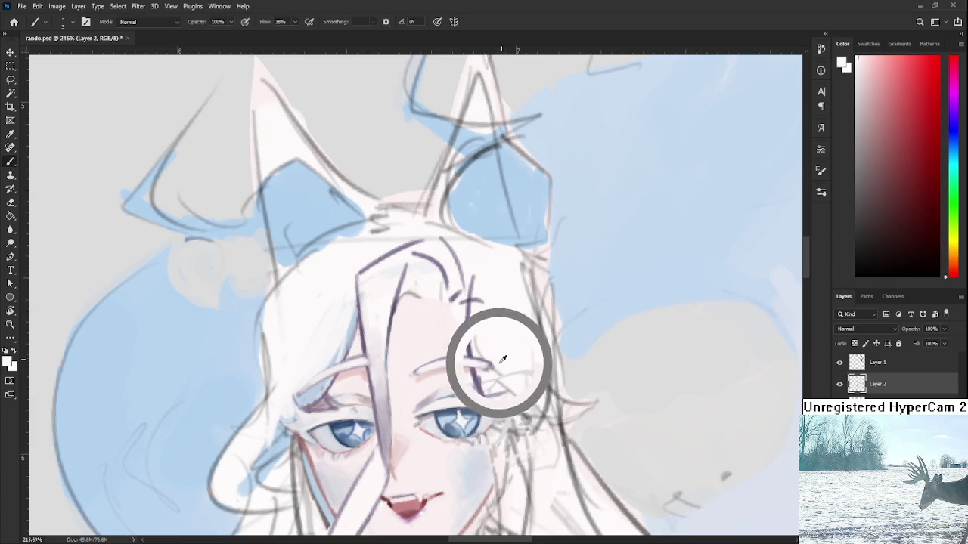
{"action": "scroll", "coordinate": [505, 233], "scroll_direction": "down", "scroll_amount": 5}
{"action": "scroll", "coordinate": [513, 235], "scroll_direction": "down", "scroll_amount": 3}
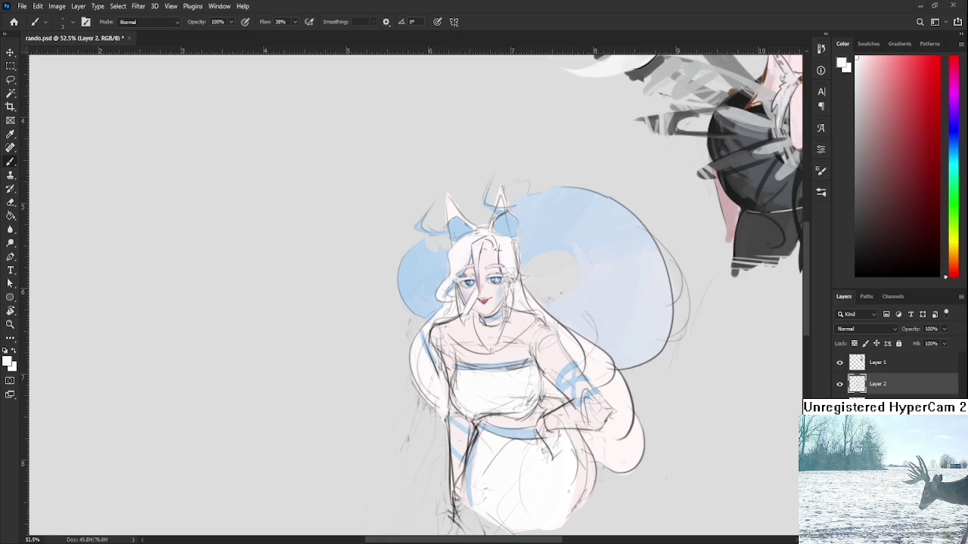
With the view turned sideways, extend the eyelash line with a short grey-purple stroke
{"action": "scroll", "coordinate": [379, 311], "scroll_direction": "up", "scroll_amount": 2}
{"action": "scroll", "coordinate": [379, 310], "scroll_direction": "up", "scroll_amount": 1}
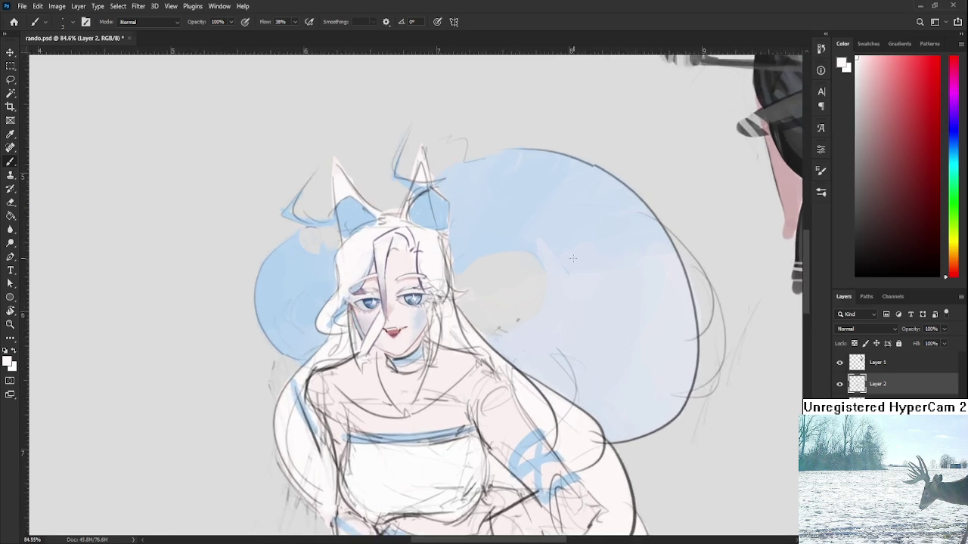
{"action": "scroll", "coordinate": [379, 311], "scroll_direction": "up", "scroll_amount": 2}
{"action": "scroll", "coordinate": [378, 311], "scroll_direction": "up", "scroll_amount": 2}
{"action": "left_click_drag", "start_coordinate": [379, 311], "coordinate": [413, 299]}
{"action": "scroll", "coordinate": [413, 299], "scroll_direction": "up", "scroll_amount": 2}
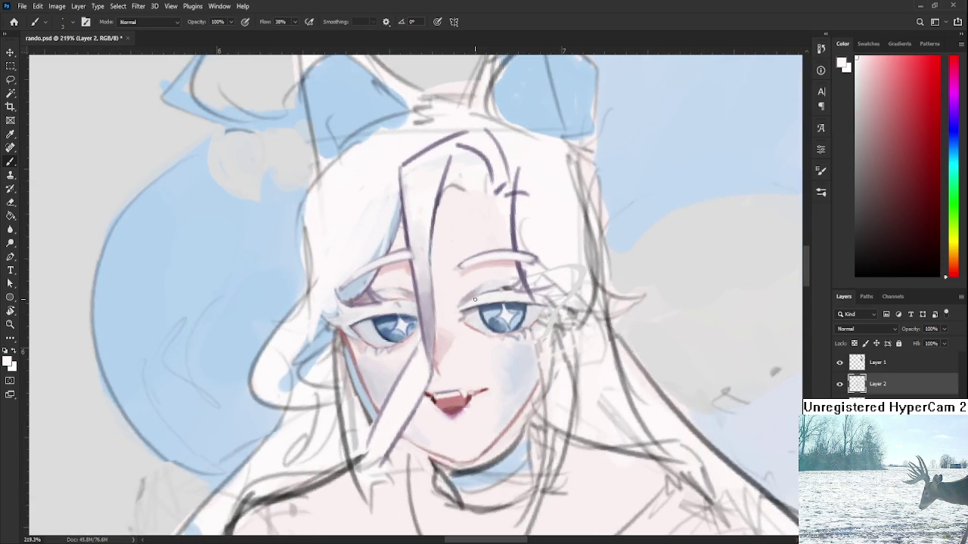
{"action": "key", "text": "r"}
{"action": "mouse_move", "coordinate": [499, 291]}
{"action": "left_mouse_down"}
{"action": "mouse_move", "coordinate": [439, 371]}
{"action": "mouse_move", "coordinate": [508, 295]}
{"action": "mouse_move", "coordinate": [443, 316]}
{"action": "left_mouse_up"}
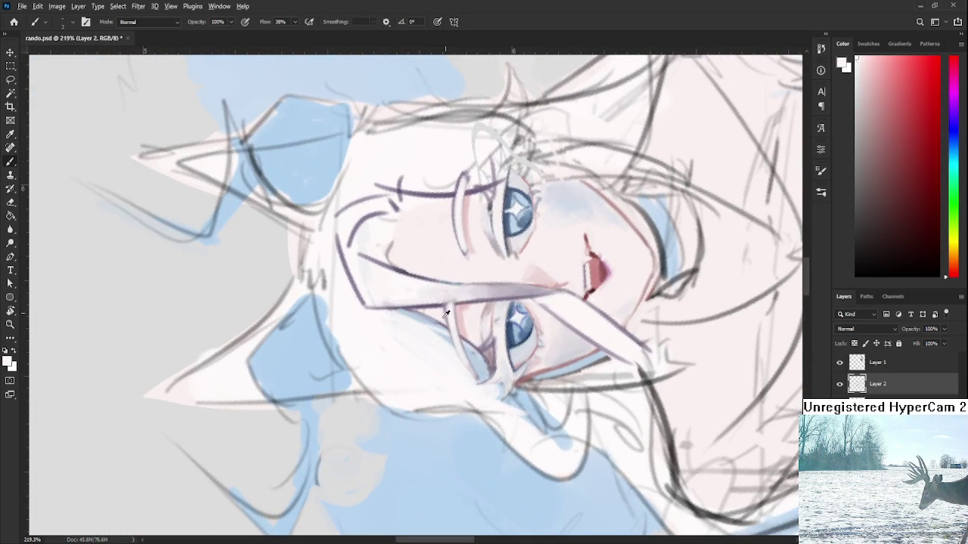
{"action": "left_click", "coordinate": [445, 302], "text": "alt"}
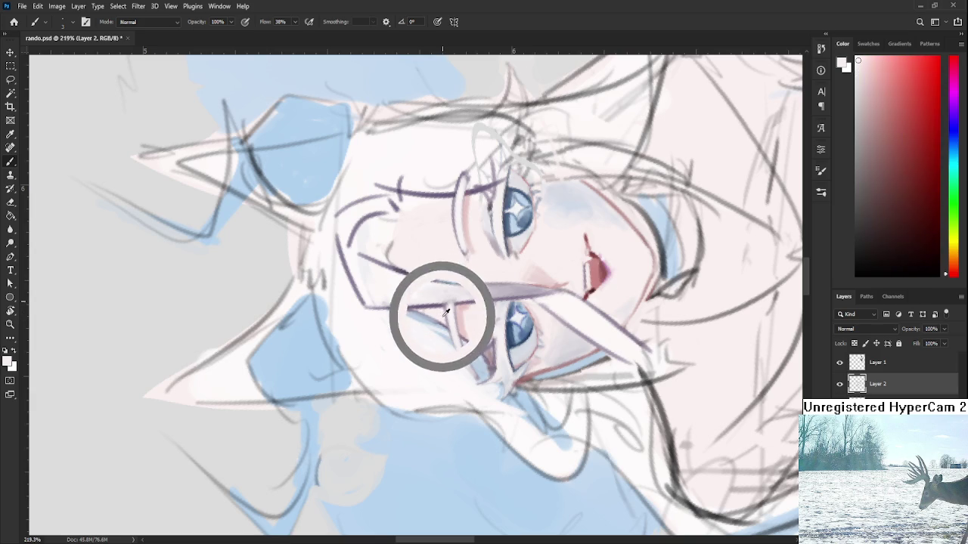
{"action": "left_click", "coordinate": [446, 304], "text": "alt"}
{"action": "left_click", "coordinate": [449, 304], "text": "alt"}
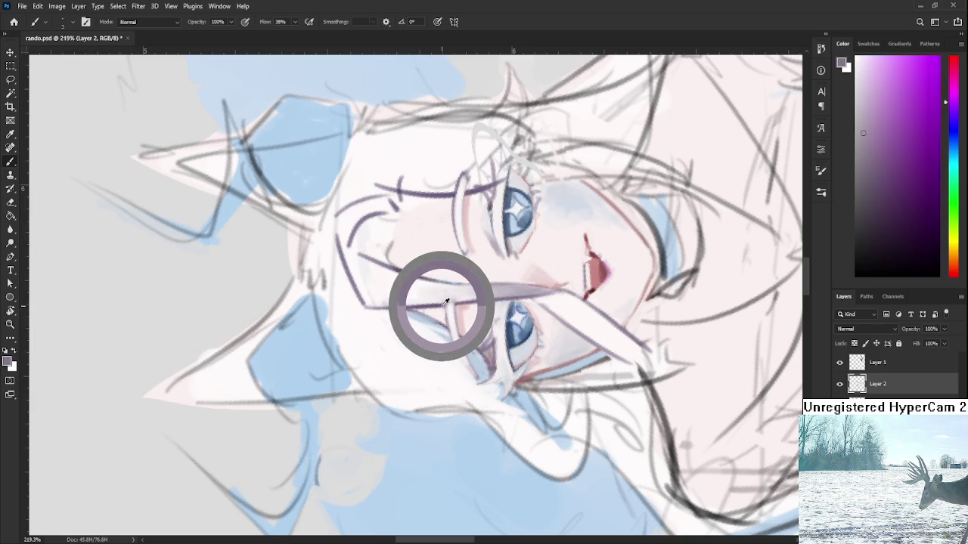
{"action": "left_click_drag", "start_coordinate": [450, 295], "coordinate": [448, 325]}
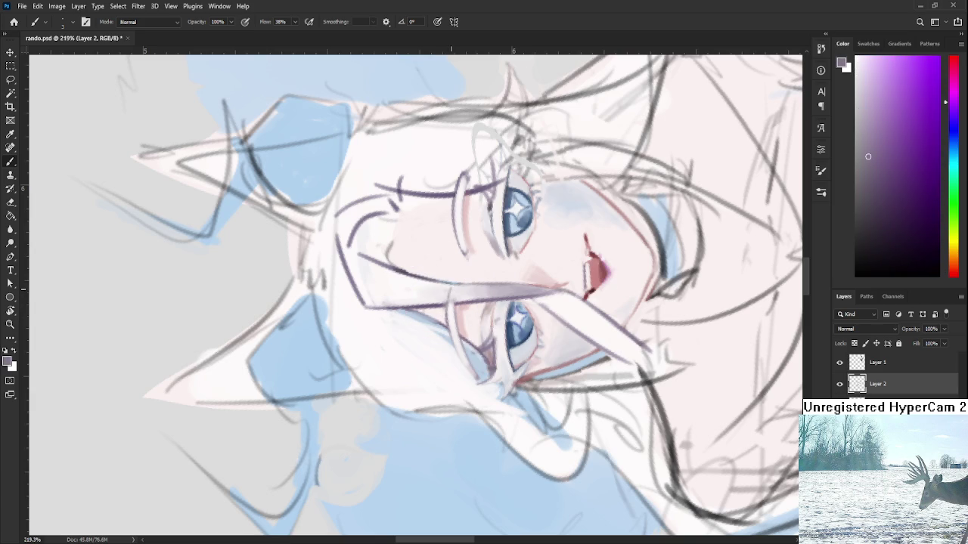
{"action": "left_click", "coordinate": [449, 291], "text": "alt"}
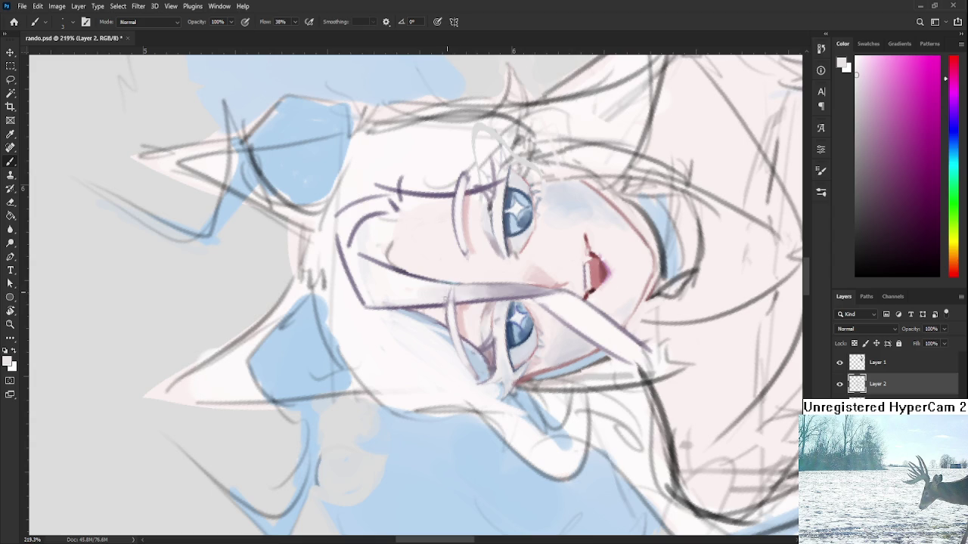
{"action": "left_click", "coordinate": [454, 306], "text": "alt"}
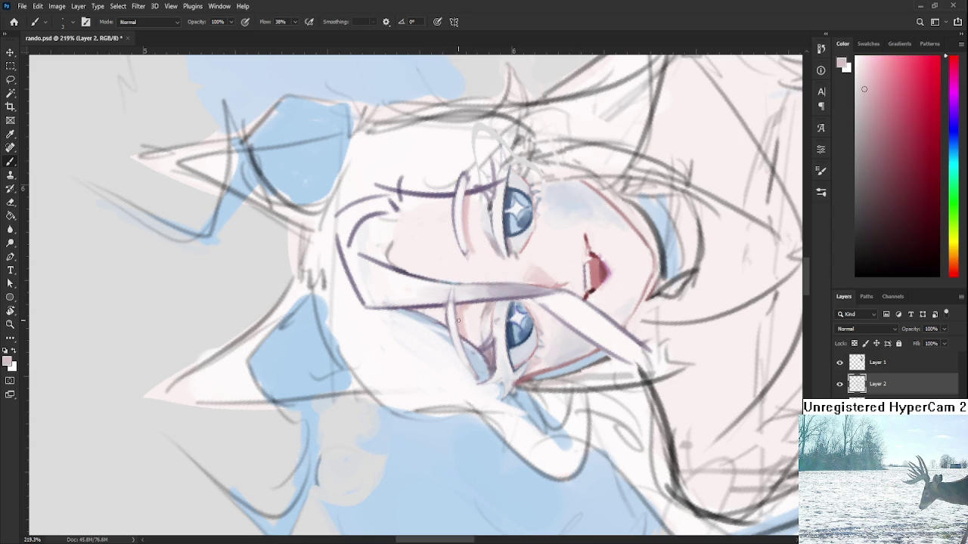
{"action": "scroll", "coordinate": [461, 323], "scroll_direction": "down", "scroll_amount": 5}
{"action": "scroll", "coordinate": [487, 312], "scroll_direction": "down", "scroll_amount": 3}
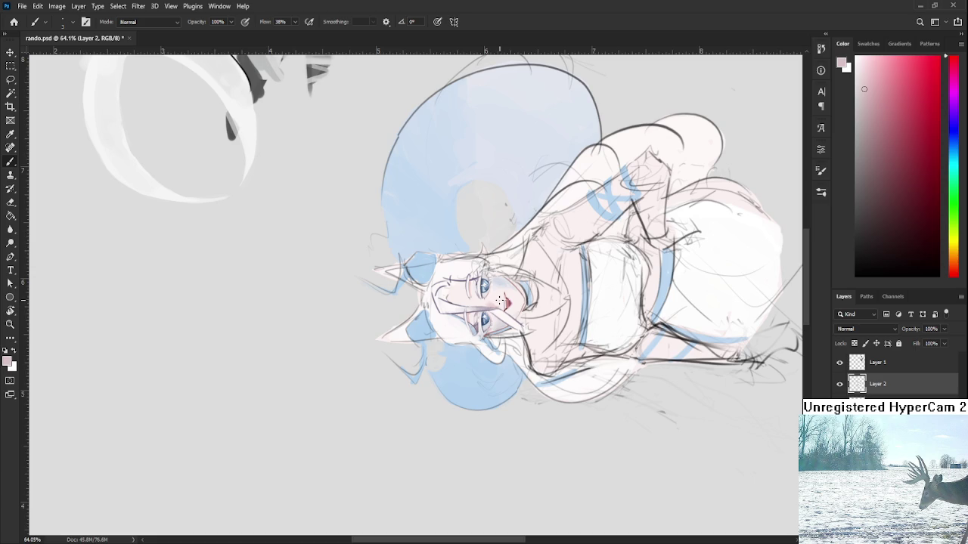
Rotate the canvas view back upright and zoom in and out around the fox girl's face
{"action": "key", "text": "r"}
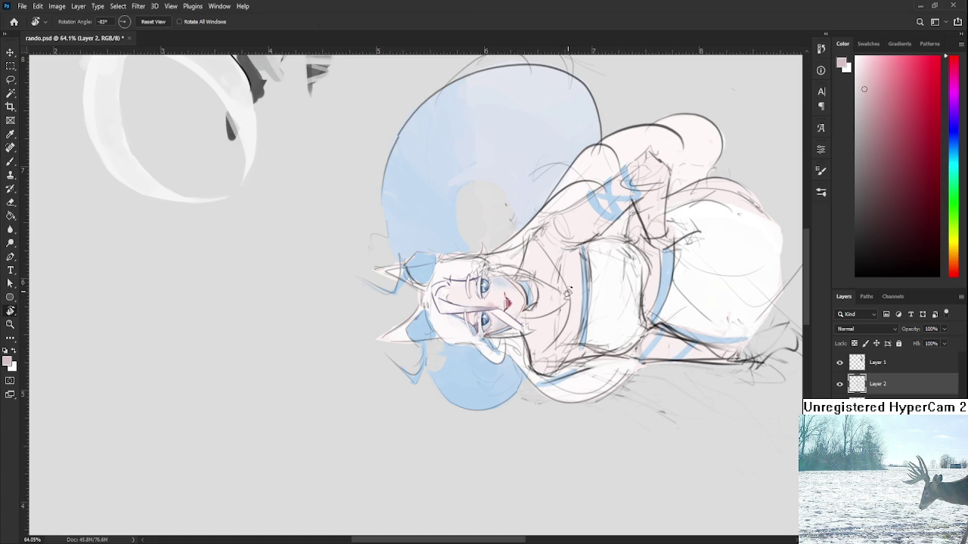
{"action": "left_click_drag", "start_coordinate": [522, 273], "coordinate": [418, 414]}
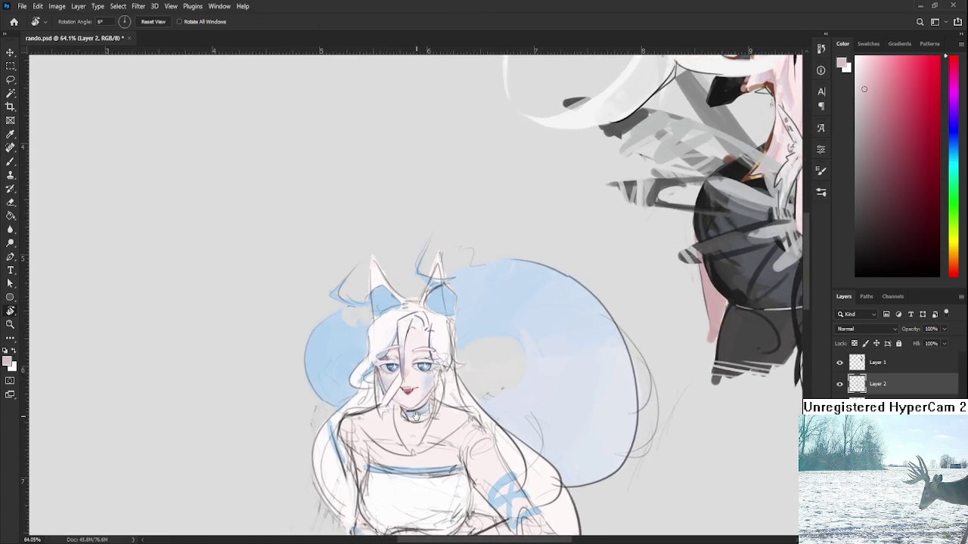
{"action": "scroll", "coordinate": [418, 341], "scroll_direction": "up", "scroll_amount": 2}
{"action": "scroll", "coordinate": [420, 303], "scroll_direction": "up", "scroll_amount": 1}
{"action": "scroll", "coordinate": [421, 274], "scroll_direction": "up", "scroll_amount": 1}
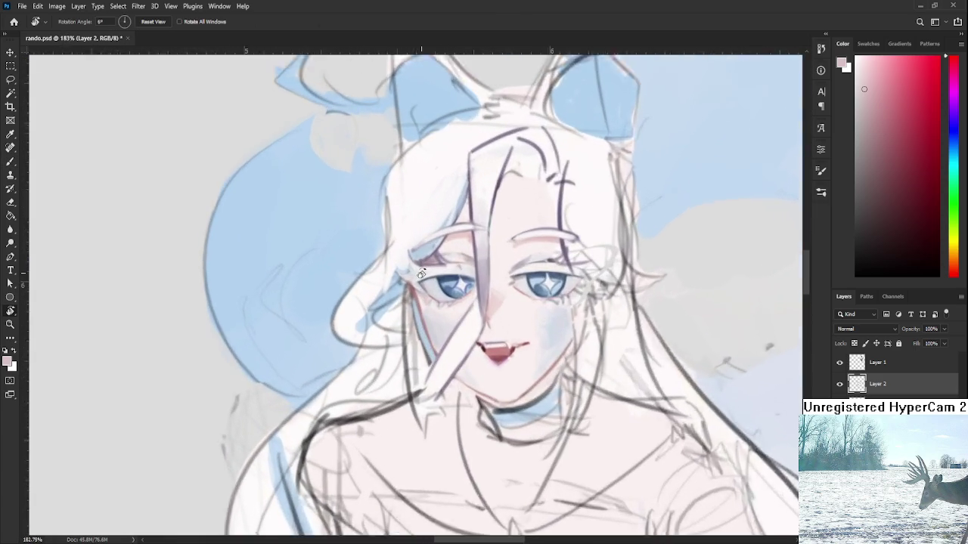
{"action": "scroll", "coordinate": [420, 274], "scroll_direction": "down", "scroll_amount": 1}
{"action": "scroll", "coordinate": [419, 283], "scroll_direction": "down", "scroll_amount": 3}
{"action": "scroll", "coordinate": [420, 290], "scroll_direction": "up", "scroll_amount": 2}
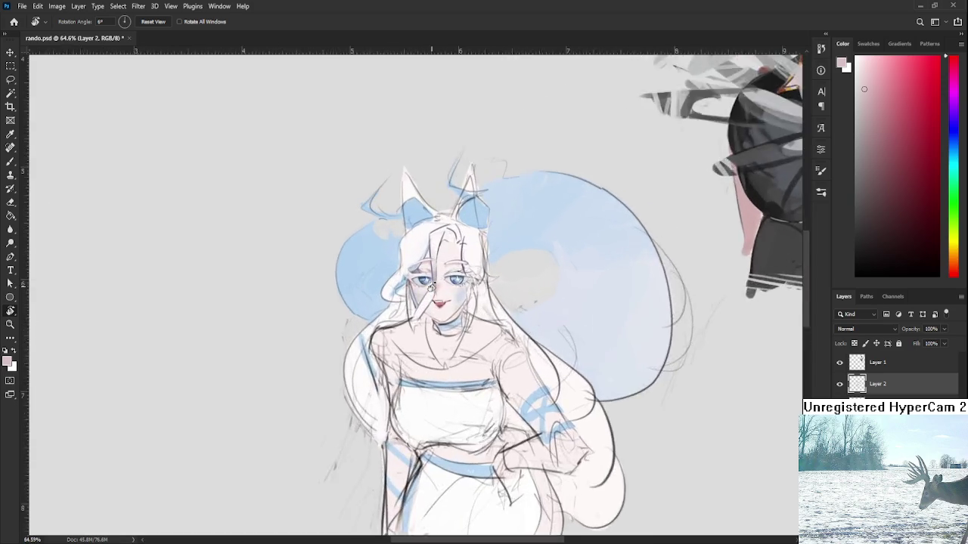
{"action": "scroll", "coordinate": [424, 289], "scroll_direction": "up", "scroll_amount": 1}
{"action": "scroll", "coordinate": [429, 287], "scroll_direction": "up", "scroll_amount": 1}
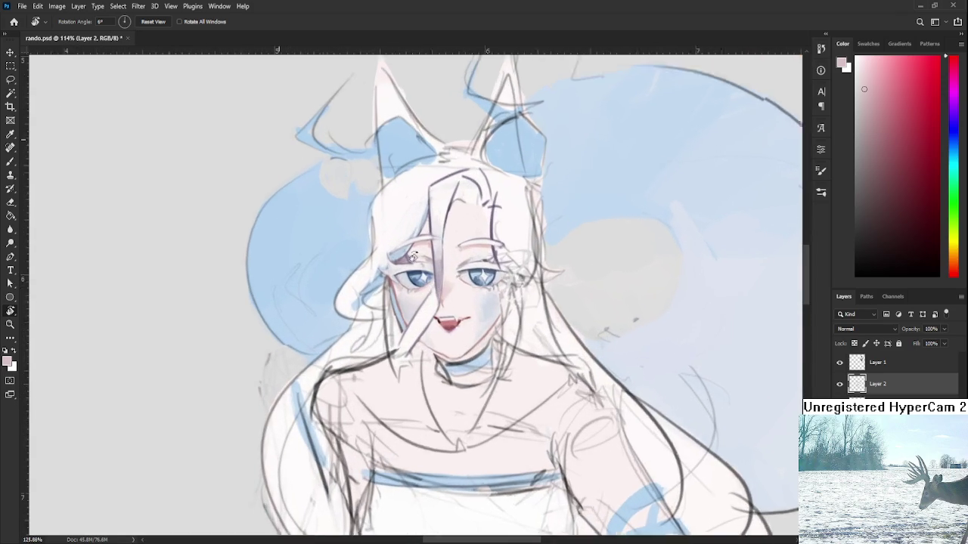
{"action": "scroll", "coordinate": [424, 281], "scroll_direction": "up", "scroll_amount": 3}
{"action": "scroll", "coordinate": [408, 271], "scroll_direction": "up", "scroll_amount": 1}
{"action": "scroll", "coordinate": [406, 270], "scroll_direction": "down", "scroll_amount": 3}
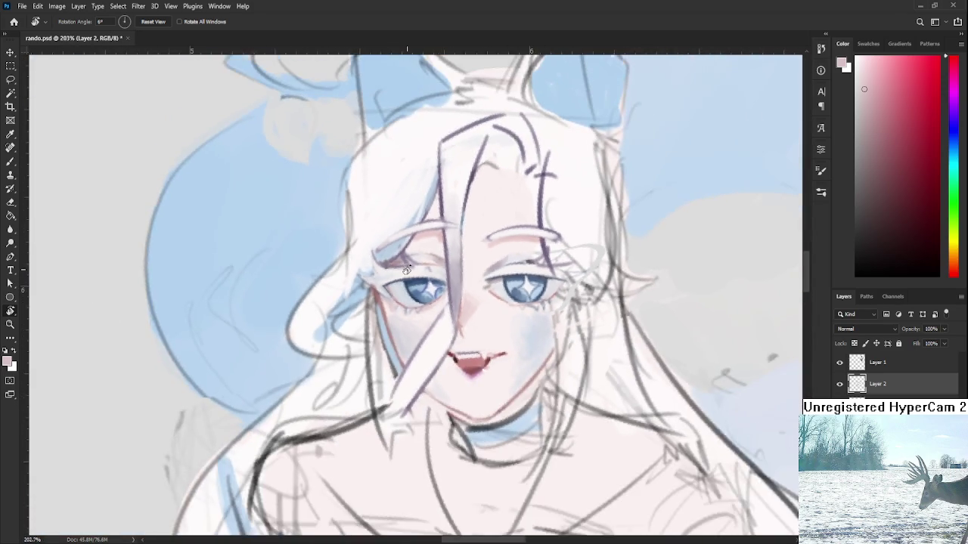
{"action": "scroll", "coordinate": [403, 281], "scroll_direction": "down", "scroll_amount": 1}
{"action": "scroll", "coordinate": [401, 293], "scroll_direction": "down", "scroll_amount": 1}
{"action": "scroll", "coordinate": [399, 301], "scroll_direction": "down", "scroll_amount": 1}
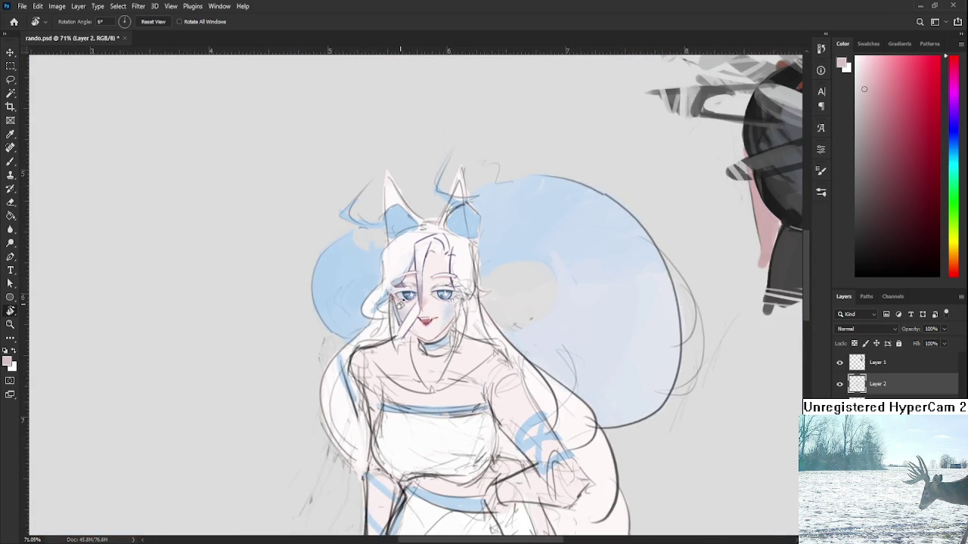
{"action": "scroll", "coordinate": [399, 302], "scroll_direction": "up", "scroll_amount": 1}
{"action": "scroll", "coordinate": [399, 302], "scroll_direction": "up", "scroll_amount": 2}
{"action": "scroll", "coordinate": [411, 307], "scroll_direction": "down", "scroll_amount": 3}
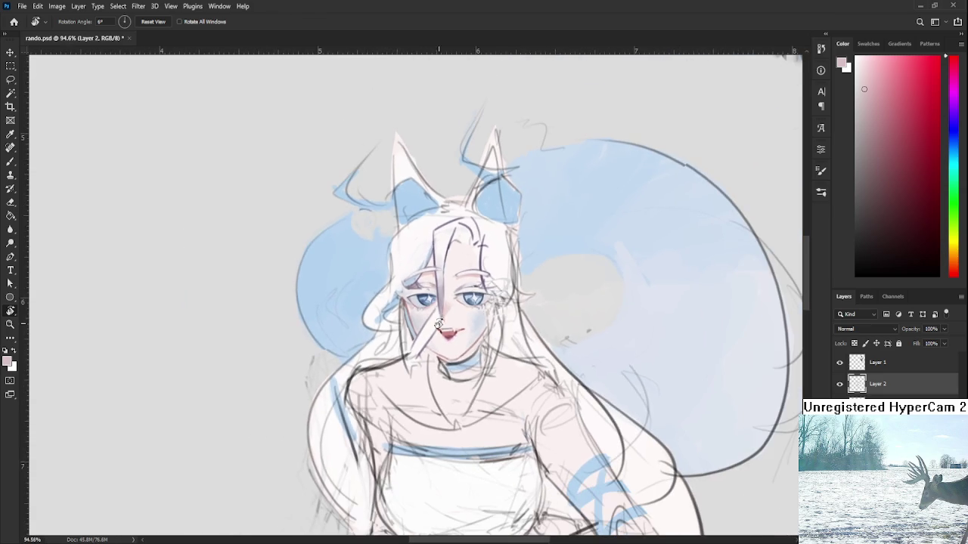
{"action": "scroll", "coordinate": [447, 302], "scroll_direction": "up", "scroll_amount": 2}
{"action": "scroll", "coordinate": [447, 302], "scroll_direction": "up", "scroll_amount": 2}
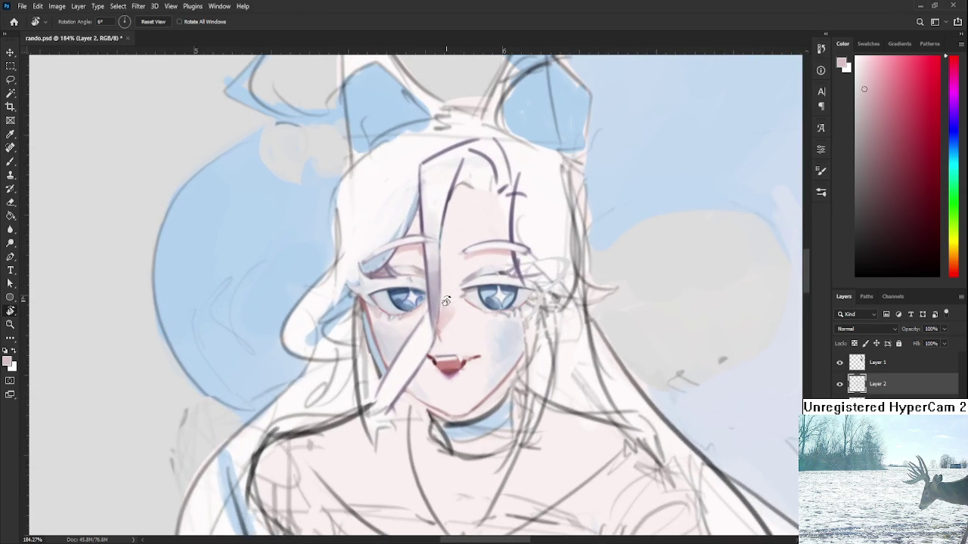
{"action": "scroll", "coordinate": [446, 301], "scroll_direction": "down", "scroll_amount": 1}
{"action": "scroll", "coordinate": [446, 301], "scroll_direction": "down", "scroll_amount": 1}
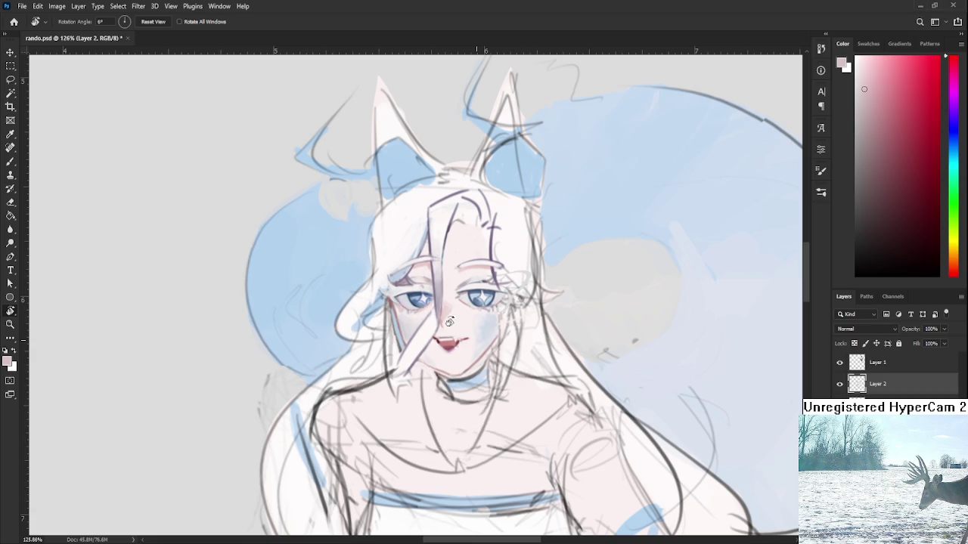
Darken the left cheek outline with a reddish pink sampled near the eye
{"action": "scroll", "coordinate": [404, 315], "scroll_direction": "up", "scroll_amount": 5}
{"action": "key", "text": "b"}
{"action": "left_click", "coordinate": [370, 300], "text": "alt"}
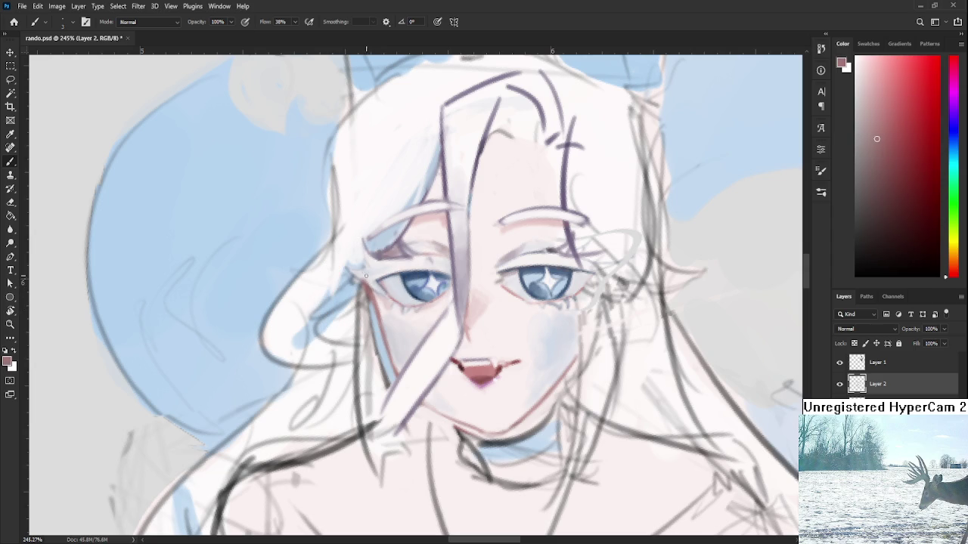
{"action": "left_click_drag", "start_coordinate": [355, 239], "coordinate": [368, 289]}
Sample light blue and muted pink tones from the cheek, eye and hair
{"action": "left_click", "coordinate": [373, 310], "text": "alt"}
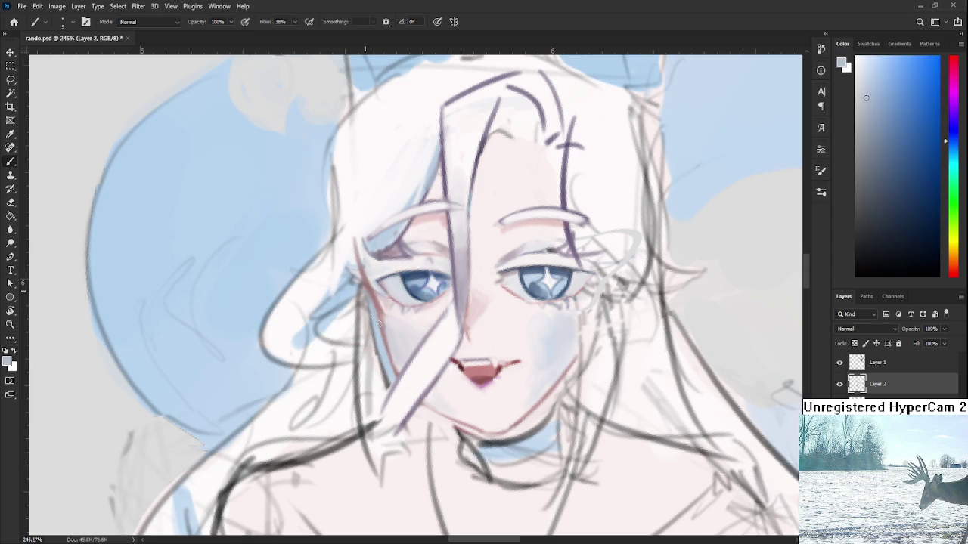
{"action": "left_click", "coordinate": [384, 346], "text": "alt"}
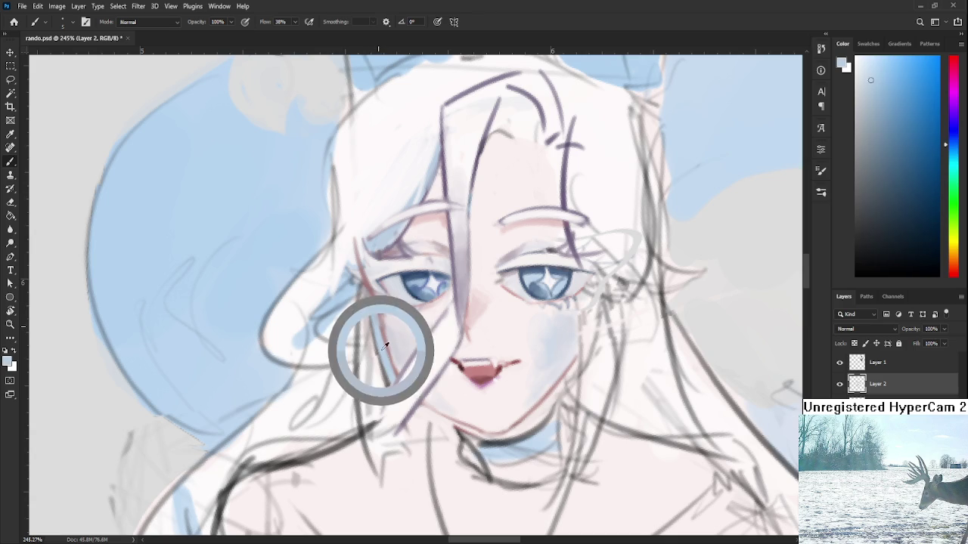
{"action": "scroll", "coordinate": [378, 334], "scroll_direction": "down", "scroll_amount": 2}
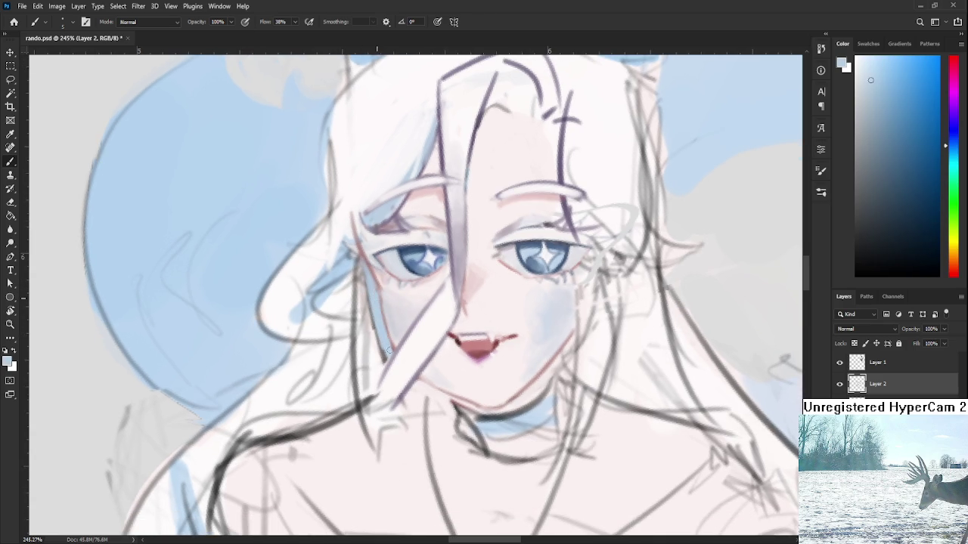
{"action": "left_click", "coordinate": [368, 277], "text": "alt"}
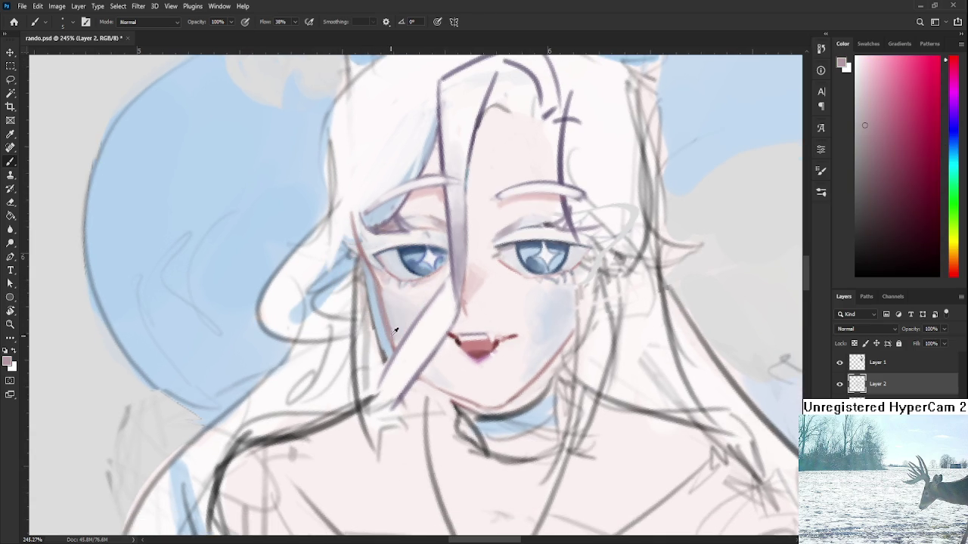
{"action": "left_click", "coordinate": [371, 301], "text": "alt"}
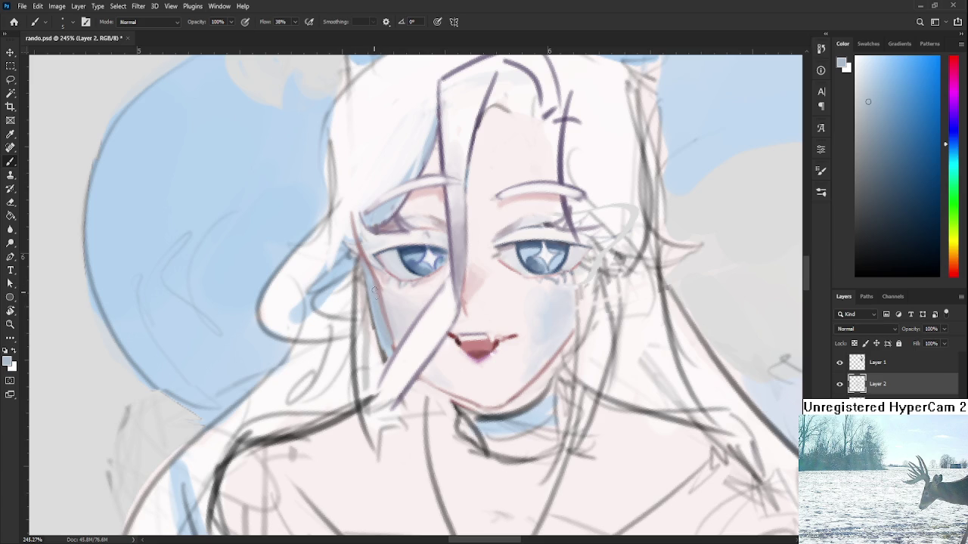
{"action": "scroll", "coordinate": [381, 291], "scroll_direction": "down", "scroll_amount": 3}
{"action": "scroll", "coordinate": [381, 291], "scroll_direction": "down", "scroll_amount": 2}
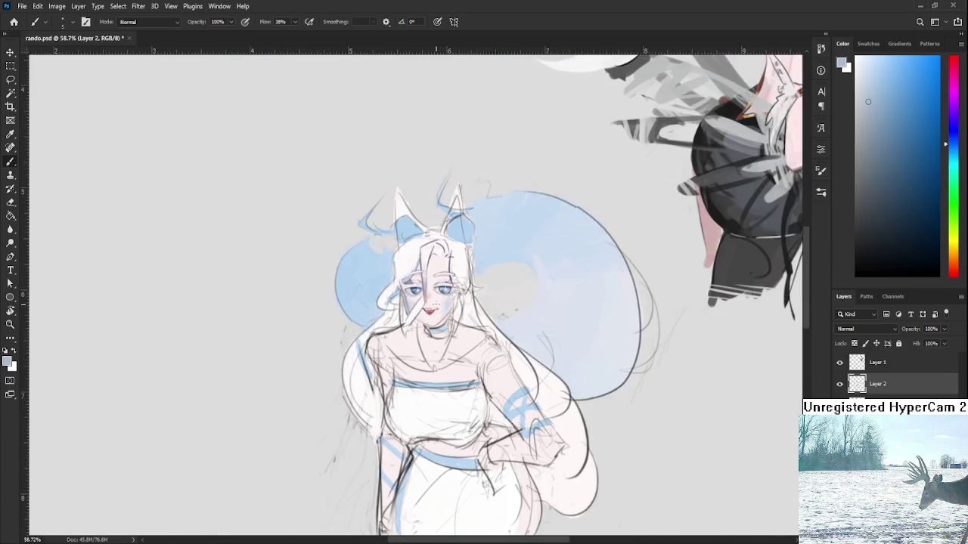
{"action": "scroll", "coordinate": [437, 300], "scroll_direction": "up", "scroll_amount": 3}
{"action": "scroll", "coordinate": [437, 300], "scroll_direction": "up", "scroll_amount": 2}
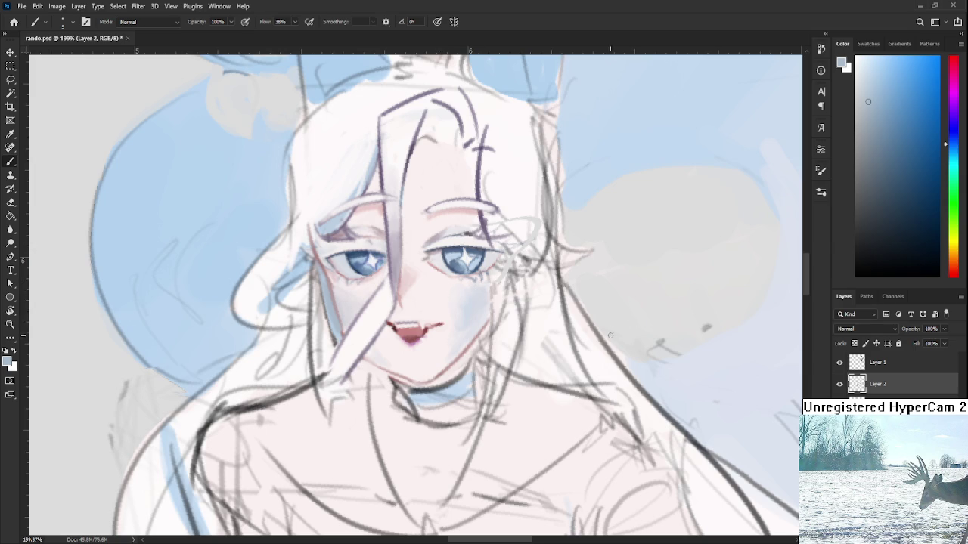
{"action": "scroll", "coordinate": [470, 281], "scroll_direction": "down", "scroll_amount": 3}
{"action": "scroll", "coordinate": [308, 360], "scroll_direction": "up", "scroll_amount": 5}
Paint over the grey hair lines on the left cheek with pale blue
{"action": "left_click_drag", "start_coordinate": [308, 360], "coordinate": [406, 375]}
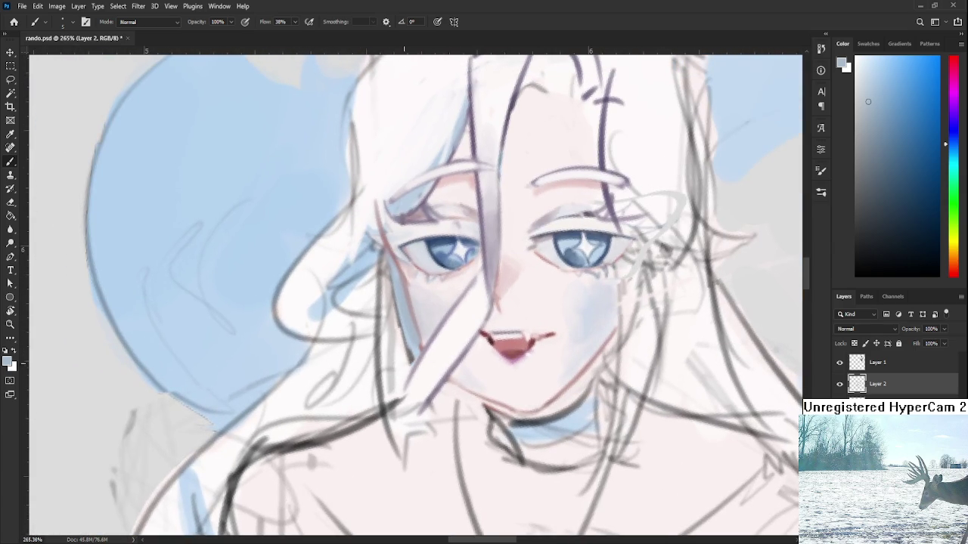
{"action": "left_click", "coordinate": [445, 367], "text": "alt"}
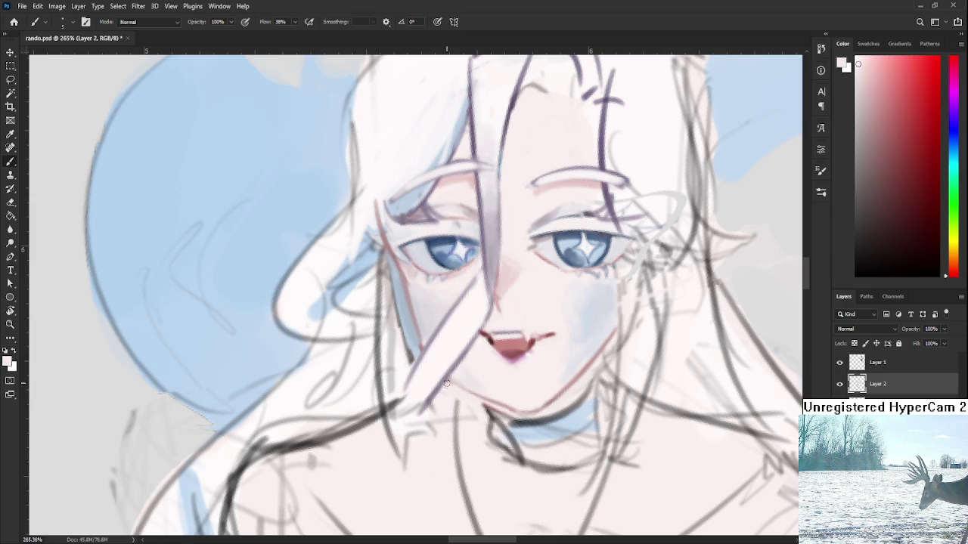
{"action": "left_click", "coordinate": [418, 354], "text": "alt"}
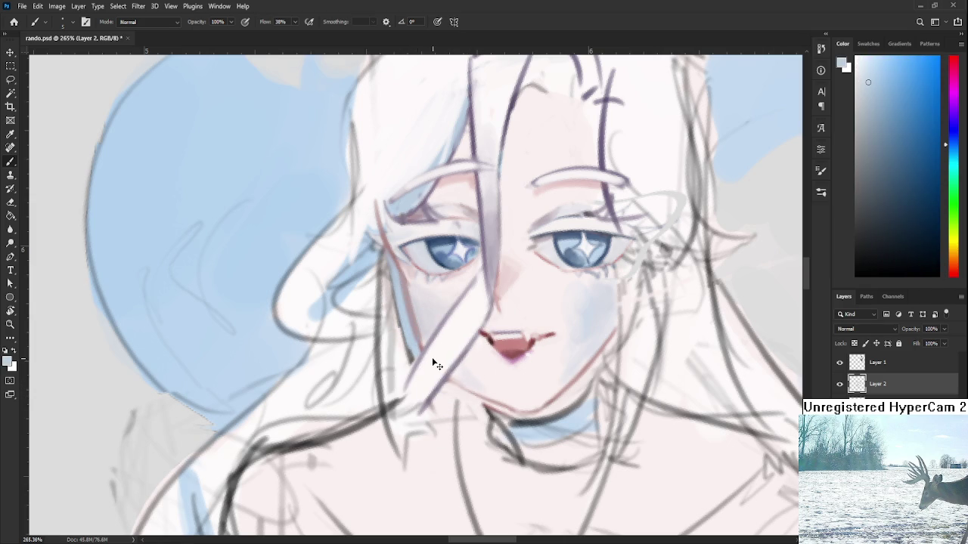
{"action": "mouse_move", "coordinate": [407, 350]}
{"action": "left_mouse_down"}
{"action": "mouse_move", "coordinate": [402, 290]}
{"action": "mouse_move", "coordinate": [386, 249]}
{"action": "left_mouse_up"}
{"action": "left_click_drag", "start_coordinate": [408, 300], "coordinate": [375, 199]}
{"action": "scroll", "coordinate": [435, 348], "scroll_direction": "down", "scroll_amount": 5}
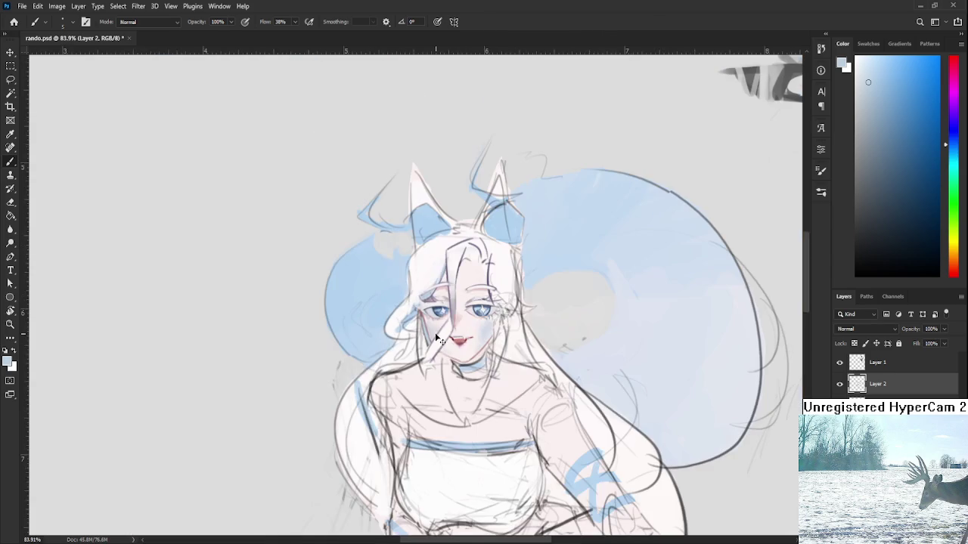
{"action": "scroll", "coordinate": [442, 362], "scroll_direction": "down", "scroll_amount": 2}
{"action": "scroll", "coordinate": [444, 358], "scroll_direction": "up", "scroll_amount": 3}
{"action": "scroll", "coordinate": [454, 348], "scroll_direction": "up", "scroll_amount": 2}
{"action": "scroll", "coordinate": [492, 340], "scroll_direction": "down", "scroll_amount": 3}
{"action": "scroll", "coordinate": [528, 331], "scroll_direction": "up", "scroll_amount": 3}
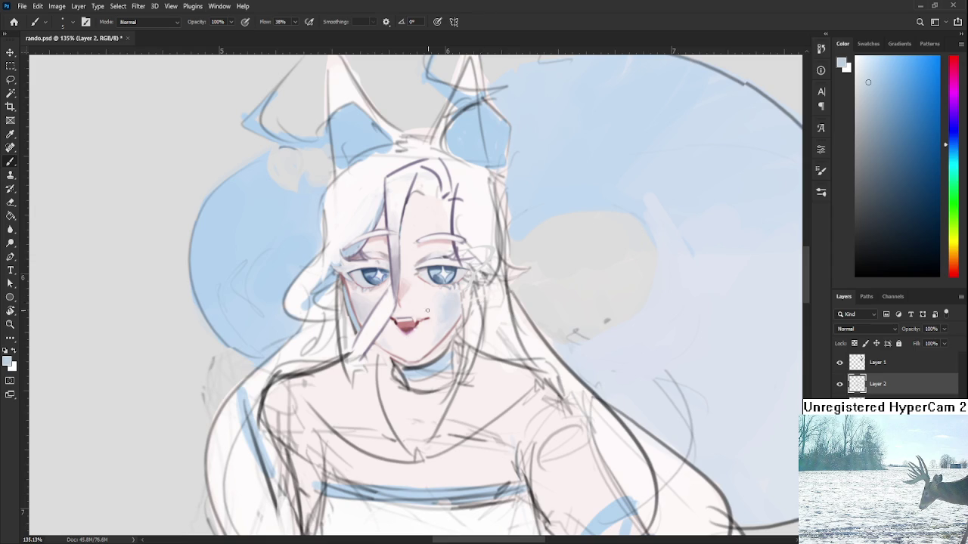
{"action": "scroll", "coordinate": [441, 309], "scroll_direction": "down", "scroll_amount": 1}
{"action": "scroll", "coordinate": [441, 309], "scroll_direction": "down", "scroll_amount": 2}
{"action": "scroll", "coordinate": [437, 301], "scroll_direction": "down", "scroll_amount": 2}
{"action": "scroll", "coordinate": [432, 292], "scroll_direction": "down", "scroll_amount": 1}
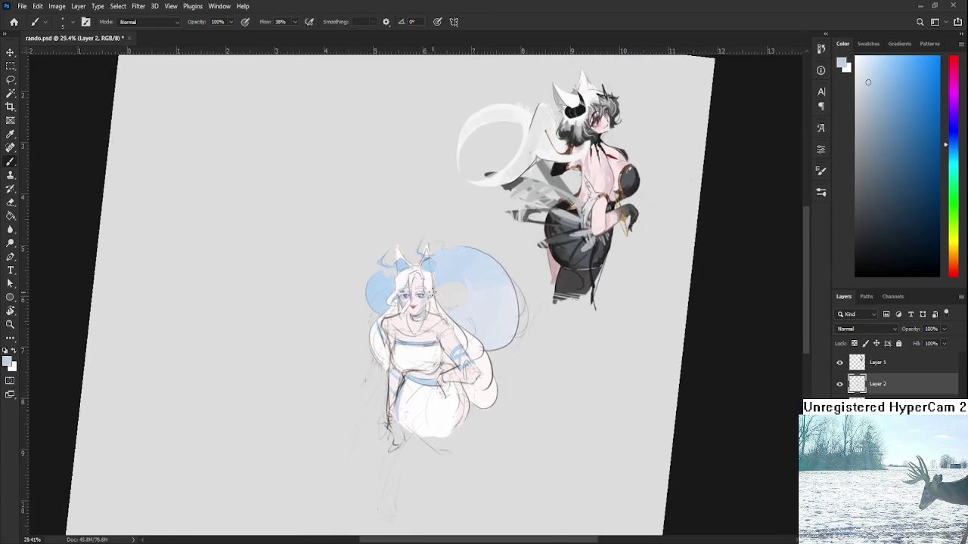
{"action": "scroll", "coordinate": [433, 292], "scroll_direction": "up", "scroll_amount": 3}
{"action": "scroll", "coordinate": [409, 293], "scroll_direction": "up", "scroll_amount": 3}
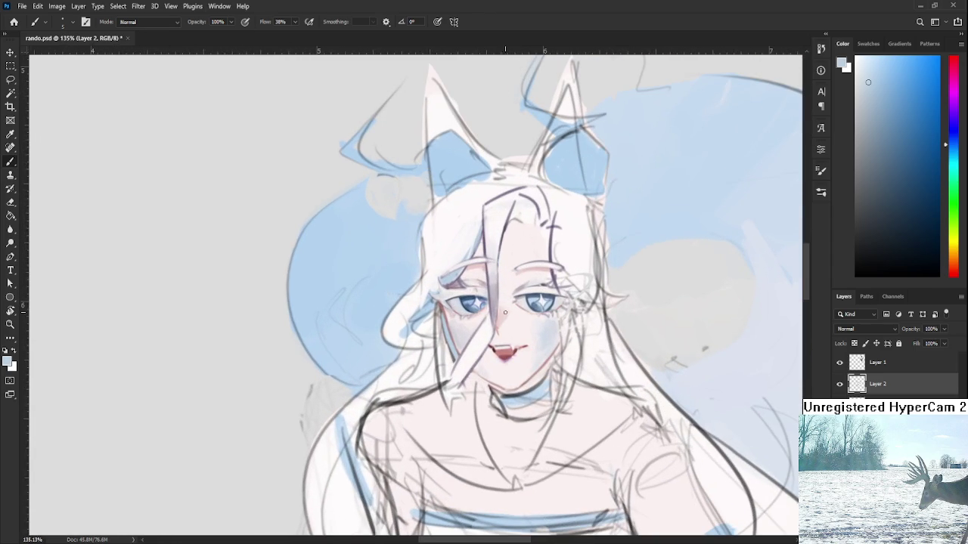
{"action": "scroll", "coordinate": [509, 312], "scroll_direction": "up", "scroll_amount": 2}
{"action": "scroll", "coordinate": [509, 312], "scroll_direction": "down", "scroll_amount": 2}
{"action": "scroll", "coordinate": [509, 312], "scroll_direction": "down", "scroll_amount": 2}
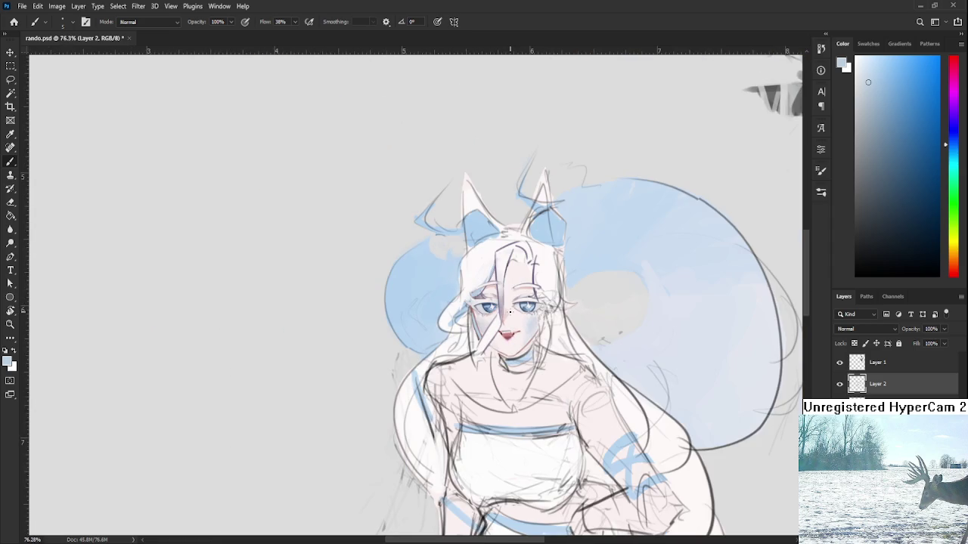
{"action": "scroll", "coordinate": [509, 312], "scroll_direction": "down", "scroll_amount": 1}
{"action": "key", "text": "r"}
{"action": "left_click_drag", "start_coordinate": [508, 312], "coordinate": [252, 42]}
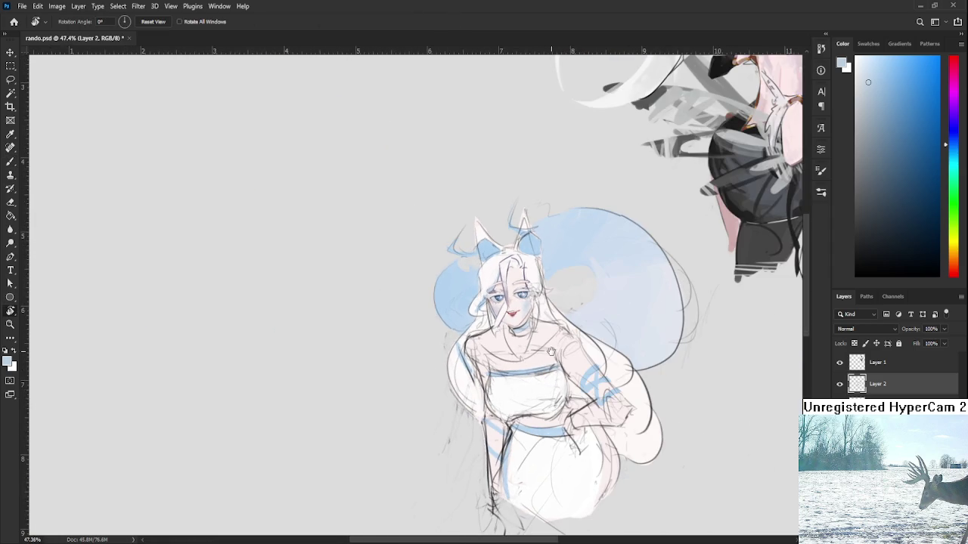
{"action": "scroll", "coordinate": [446, 212], "scroll_direction": "up", "scroll_amount": 1}
{"action": "scroll", "coordinate": [469, 242], "scroll_direction": "up", "scroll_amount": 1}
{"action": "key", "text": "h"}
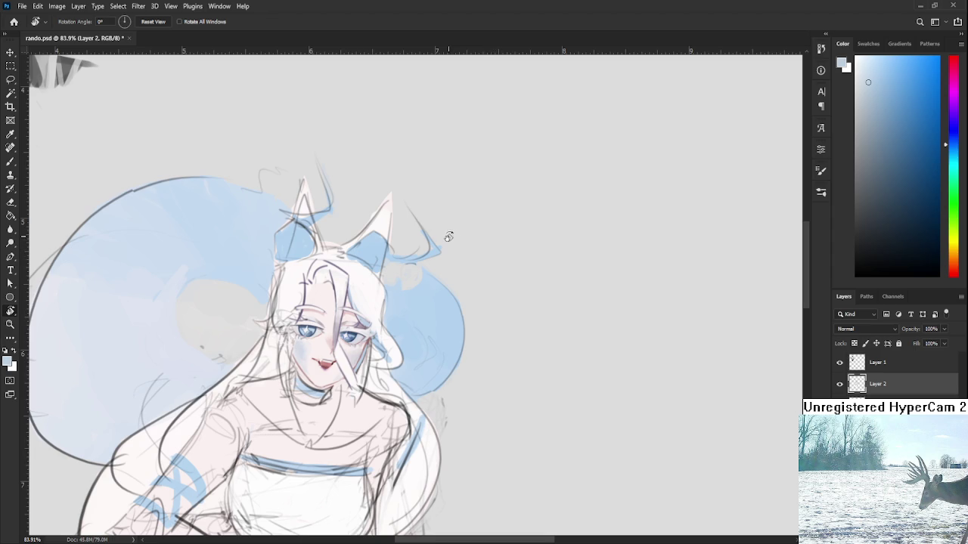
{"action": "scroll", "coordinate": [427, 241], "scroll_direction": "down", "scroll_amount": 2}
{"action": "scroll", "coordinate": [434, 246], "scroll_direction": "up", "scroll_amount": 3}
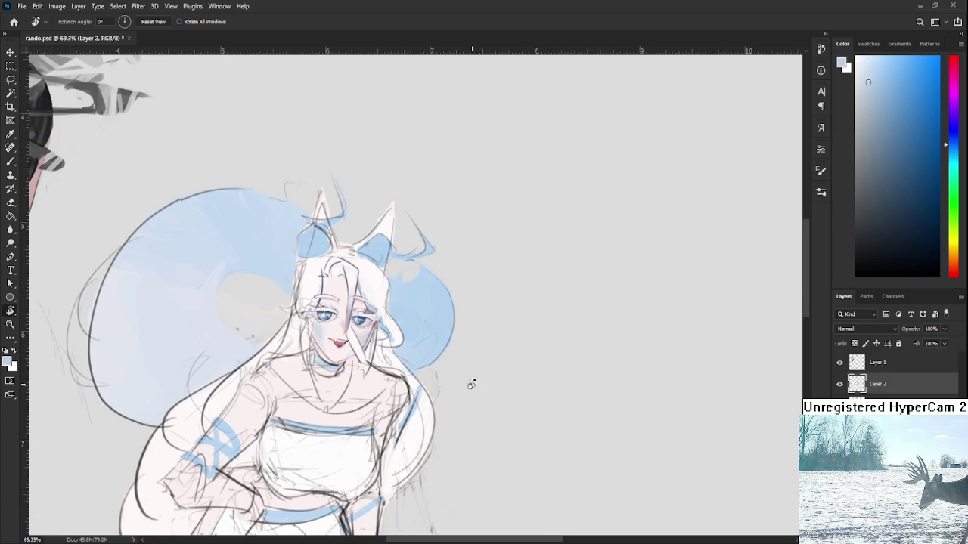
{"action": "scroll", "coordinate": [471, 384], "scroll_direction": "down", "scroll_amount": 2}
{"action": "key", "text": "h"}
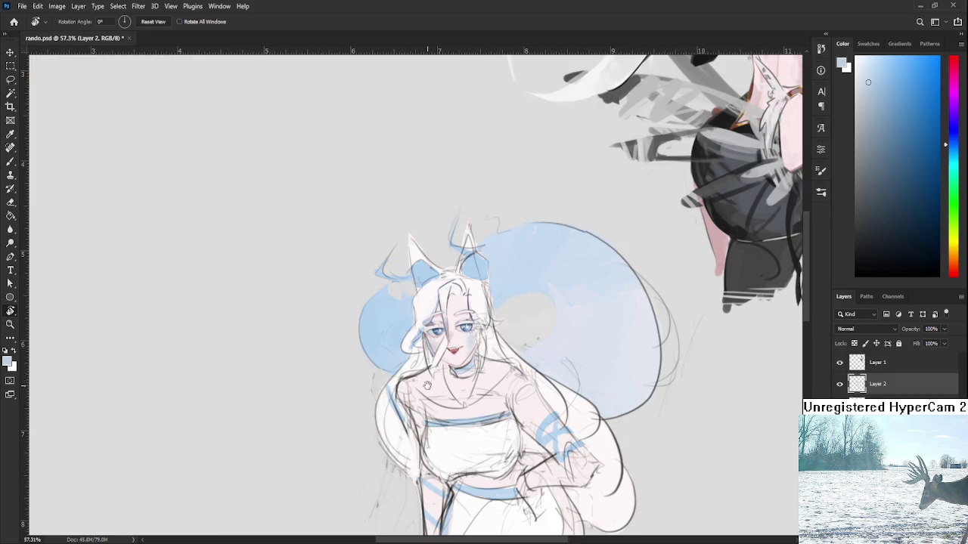
{"action": "left_click_drag", "start_coordinate": [427, 378], "coordinate": [382, 381]}
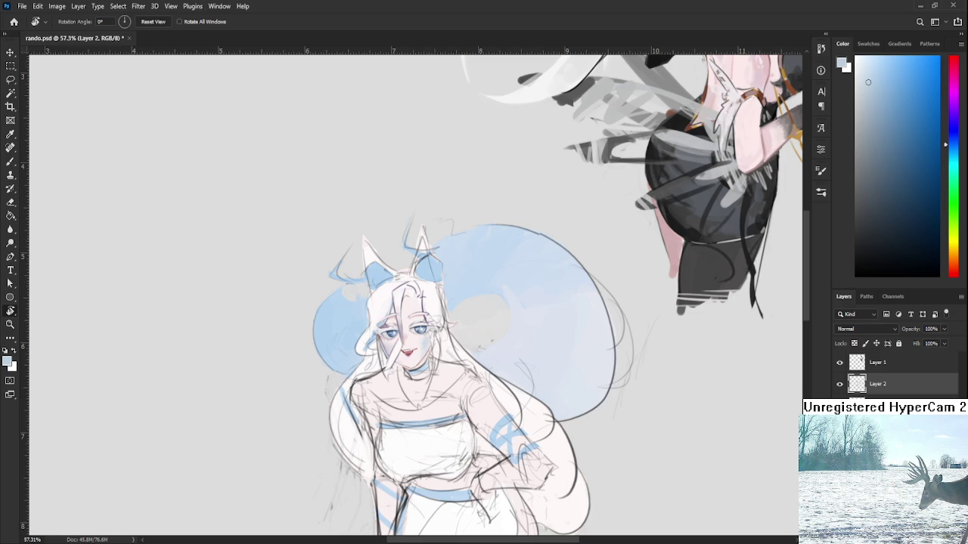
{"action": "scroll", "coordinate": [423, 354], "scroll_direction": "up", "scroll_amount": 2}
{"action": "scroll", "coordinate": [423, 354], "scroll_direction": "up", "scroll_amount": 2}
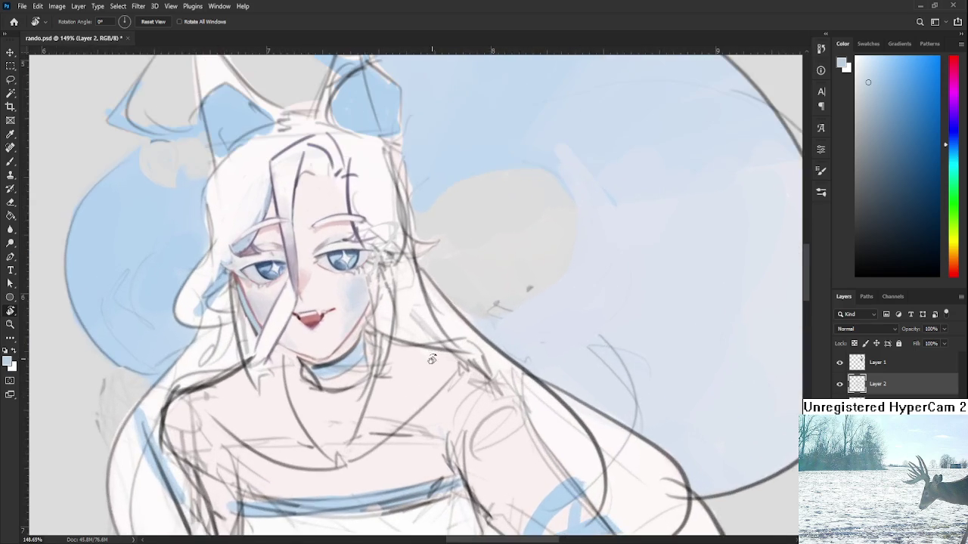
Zoom and pan the view to frame the fox girl's face
{"action": "scroll", "coordinate": [423, 354], "scroll_direction": "up", "scroll_amount": 2}
{"action": "scroll", "coordinate": [464, 378], "scroll_direction": "down", "scroll_amount": 2}
{"action": "scroll", "coordinate": [446, 378], "scroll_direction": "down", "scroll_amount": 2}
{"action": "scroll", "coordinate": [424, 379], "scroll_direction": "down", "scroll_amount": 2}
{"action": "scroll", "coordinate": [401, 380], "scroll_direction": "up", "scroll_amount": 1}
{"action": "scroll", "coordinate": [402, 379], "scroll_direction": "up", "scroll_amount": 2}
{"action": "scroll", "coordinate": [401, 378], "scroll_direction": "down", "scroll_amount": 3}
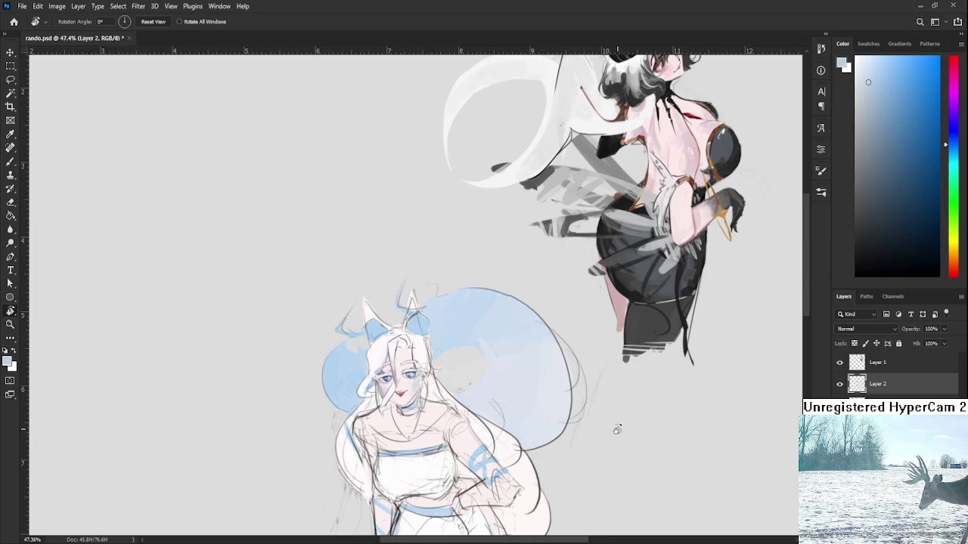
{"action": "scroll", "coordinate": [437, 414], "scroll_direction": "down", "scroll_amount": 1}
{"action": "scroll", "coordinate": [421, 397], "scroll_direction": "up", "scroll_amount": 2}
{"action": "scroll", "coordinate": [420, 397], "scroll_direction": "up", "scroll_amount": 2}
{"action": "scroll", "coordinate": [420, 398], "scroll_direction": "up", "scroll_amount": 1}
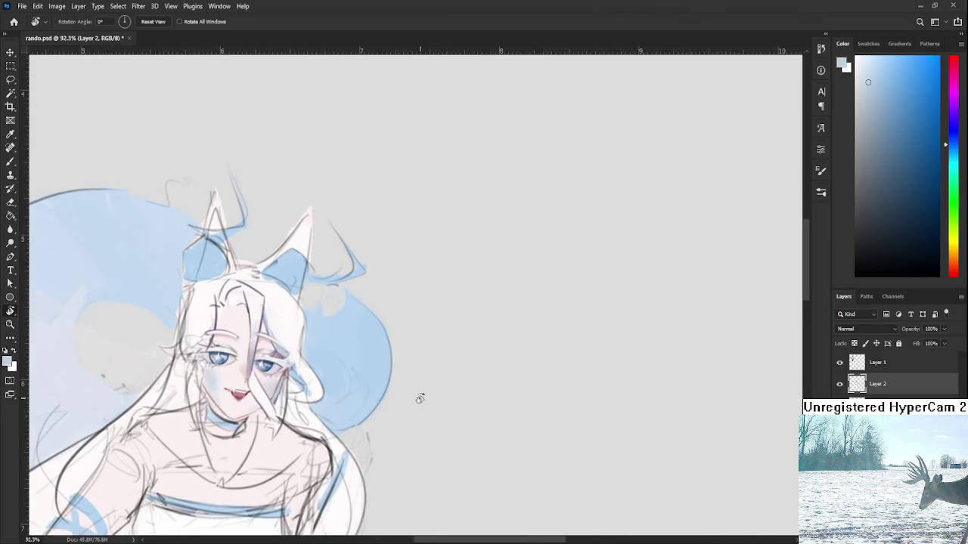
{"action": "scroll", "coordinate": [420, 398], "scroll_direction": "up", "scroll_amount": 1}
{"action": "left_click_drag", "start_coordinate": [316, 384], "coordinate": [435, 404]}
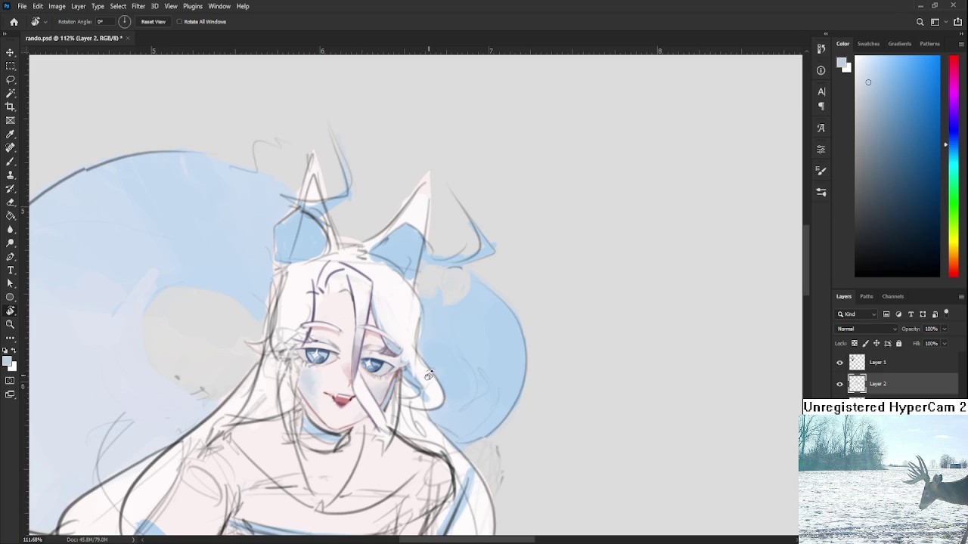
{"action": "left_click_drag", "start_coordinate": [413, 366], "coordinate": [443, 365]}
Unflip the mirrored view, centre on the head, and paste the scoliosis meme as a layer
{"action": "key", "text": "ctrl+shift+h"}
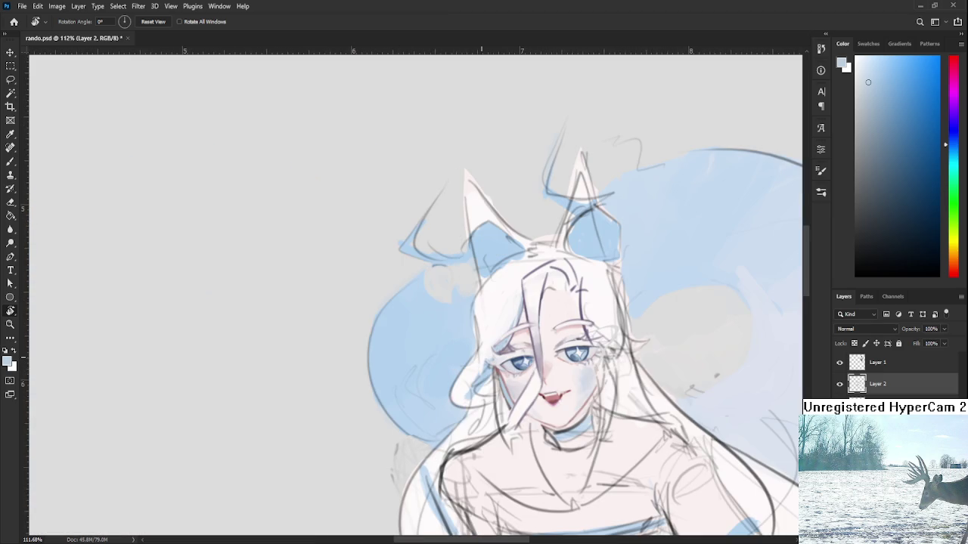
{"action": "left_click_drag", "start_coordinate": [495, 443], "coordinate": [319, 432]}
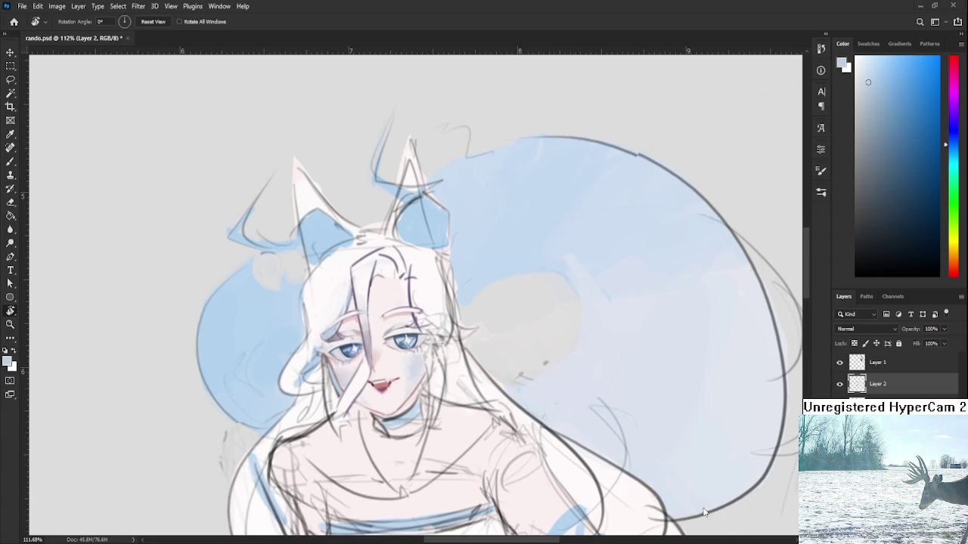
{"action": "key", "text": "ctrl+v"}
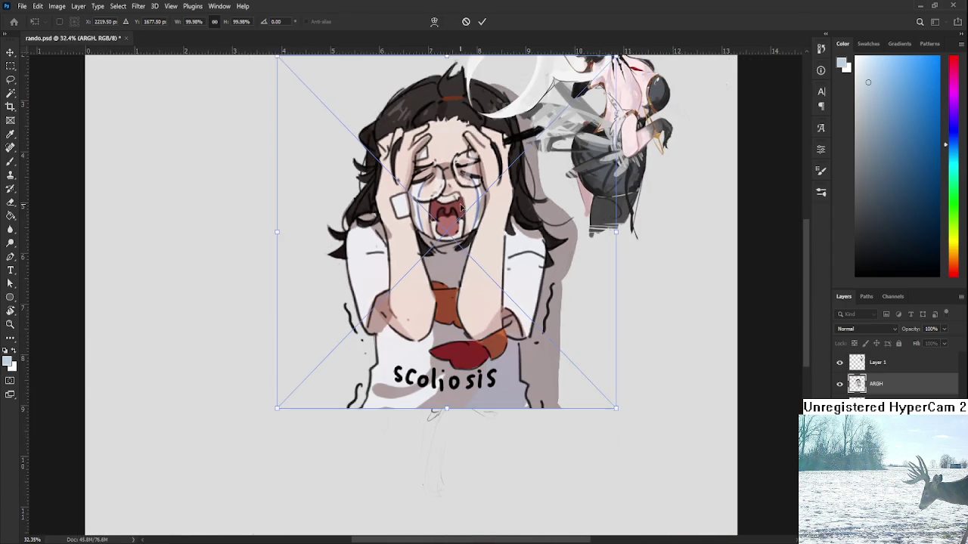
Move the pasted ARGH meme left and down to the canvas's left-centre and commit it
{"action": "left_click_drag", "start_coordinate": [461, 208], "coordinate": [359, 180]}
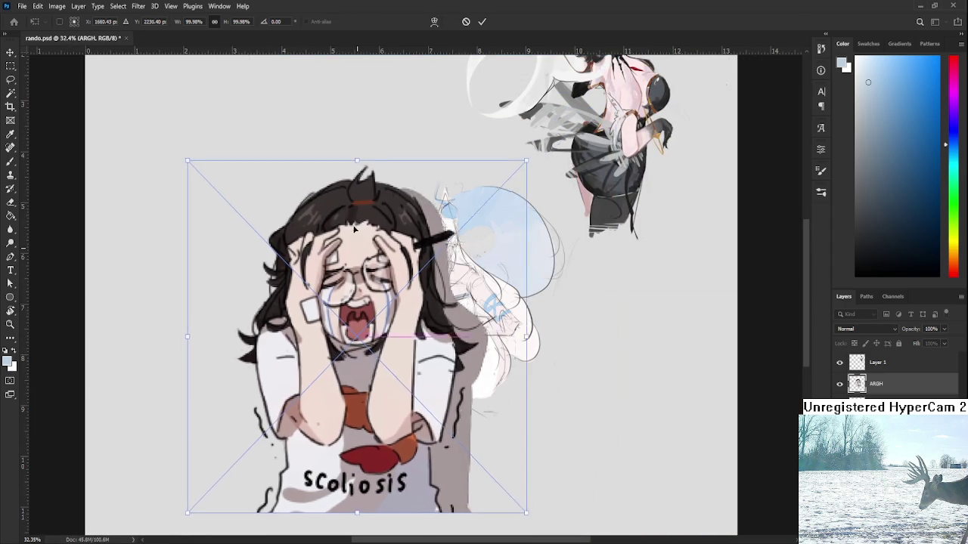
{"action": "left_click_drag", "start_coordinate": [359, 180], "coordinate": [358, 217]}
{"action": "key", "text": "Return"}
{"action": "key", "text": "r"}
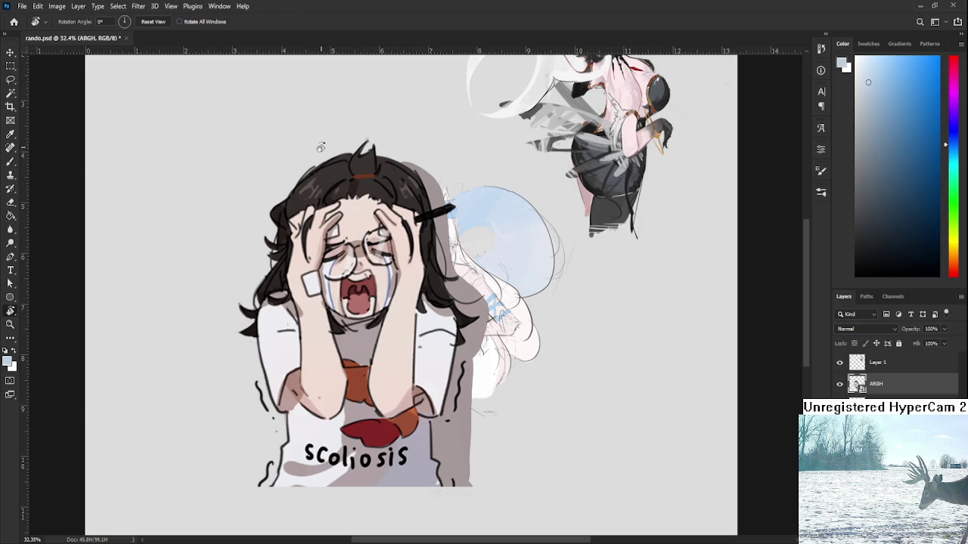
{"action": "scroll", "coordinate": [558, 272], "scroll_direction": "down", "scroll_amount": 1}
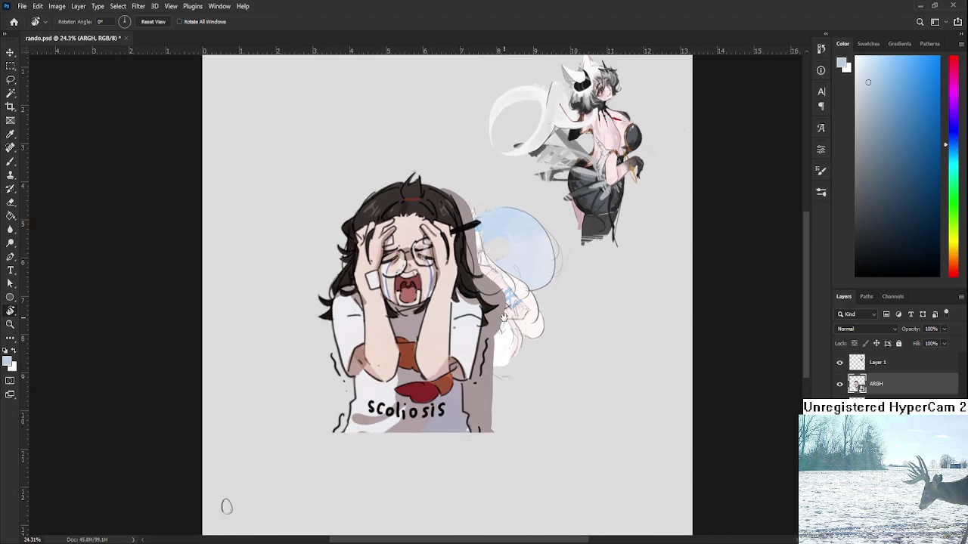
Shrink the ARGH meme and move it up-right, committing the transform
{"action": "left_click_drag", "start_coordinate": [505, 316], "coordinate": [534, 316]}
{"action": "key", "text": "ctrl+t"}
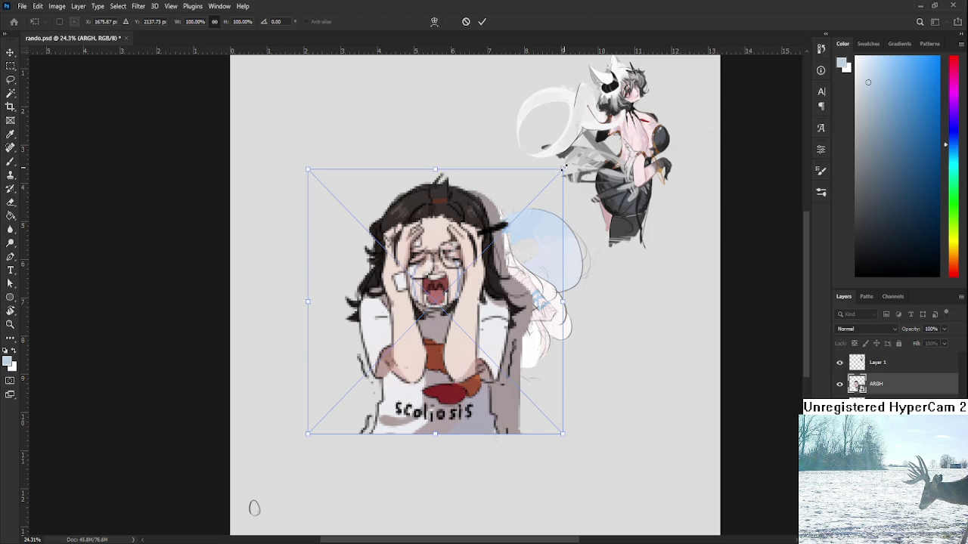
{"action": "left_click_drag", "start_coordinate": [563, 169], "coordinate": [479, 261]}
{"action": "left_click_drag", "start_coordinate": [393, 348], "coordinate": [479, 329]}
{"action": "key", "text": "Return"}
{"action": "key", "text": "r"}
{"action": "scroll", "coordinate": [485, 309], "scroll_direction": "up", "scroll_amount": 1}
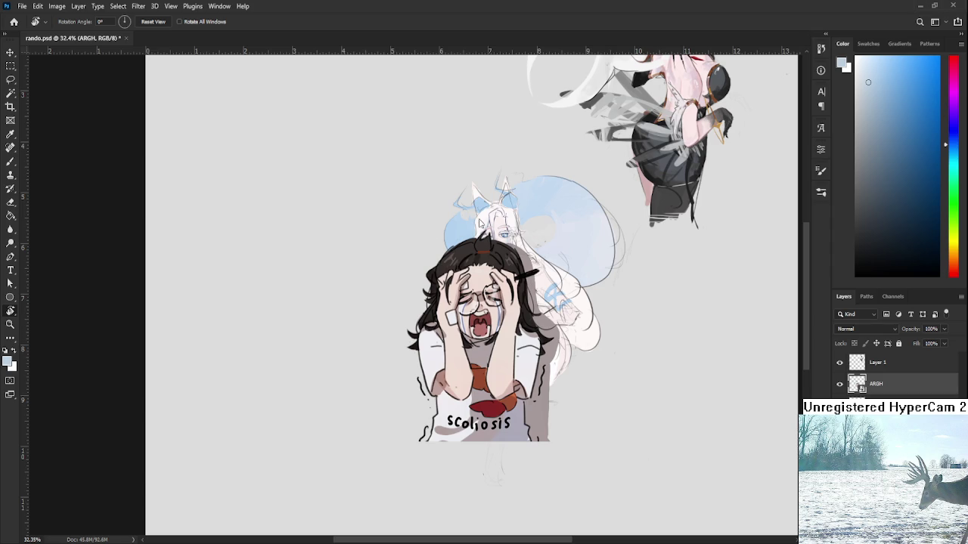
{"action": "scroll", "coordinate": [480, 369], "scroll_direction": "up", "scroll_amount": 1}
{"action": "scroll", "coordinate": [573, 365], "scroll_direction": "up", "scroll_amount": 1}
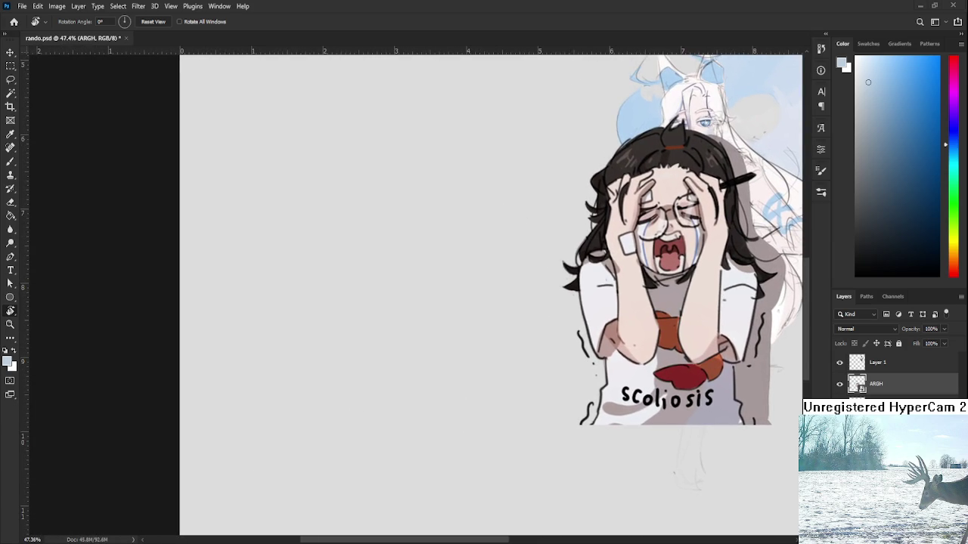
{"action": "scroll", "coordinate": [523, 321], "scroll_direction": "down", "scroll_amount": 1}
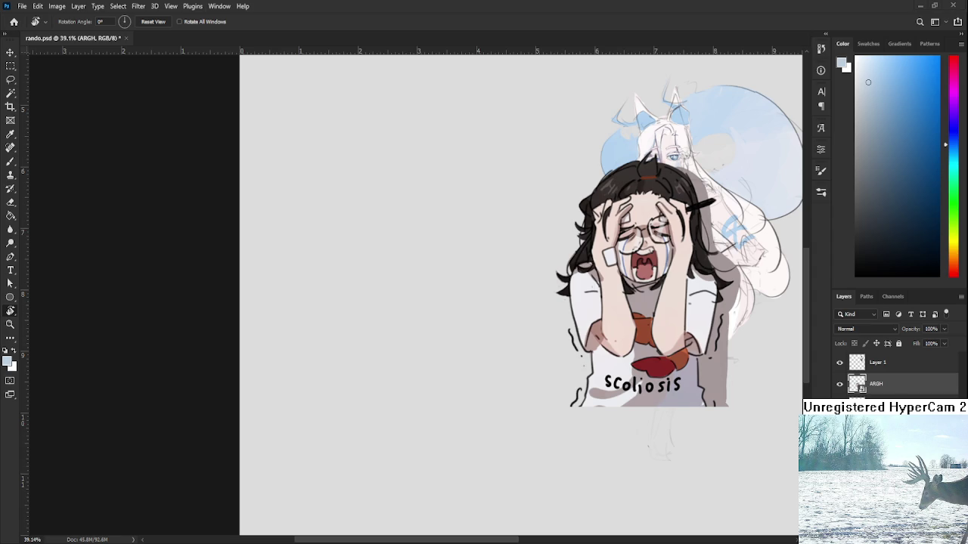
Shrink the ARGH meme again from its top-left corner and commit
{"action": "key", "text": "ctrl+t"}
{"action": "mouse_move", "coordinate": [518, 338]}
{"action": "left_mouse_down"}
{"action": "mouse_move", "coordinate": [329, 360]}
{"action": "mouse_move", "coordinate": [475, 408]}
{"action": "left_mouse_up"}
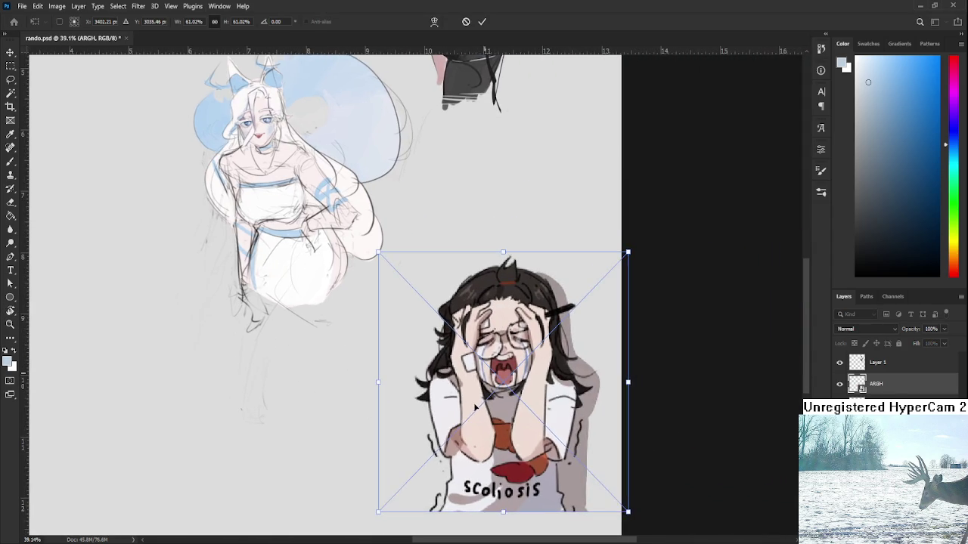
{"action": "scroll", "coordinate": [474, 409], "scroll_direction": "down", "scroll_amount": 2}
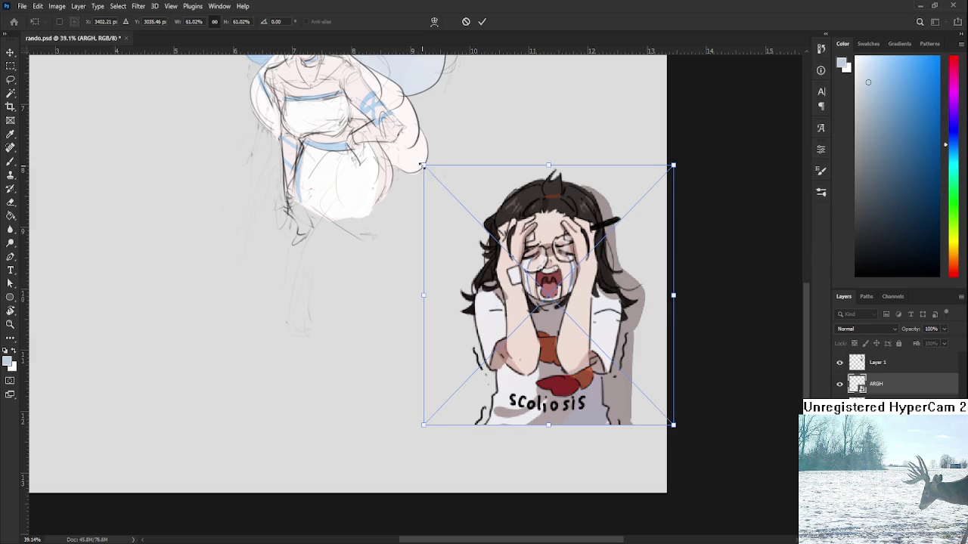
{"action": "left_click_drag", "start_coordinate": [421, 165], "coordinate": [455, 195]}
{"action": "key", "text": "Return"}
{"action": "key", "text": "r"}
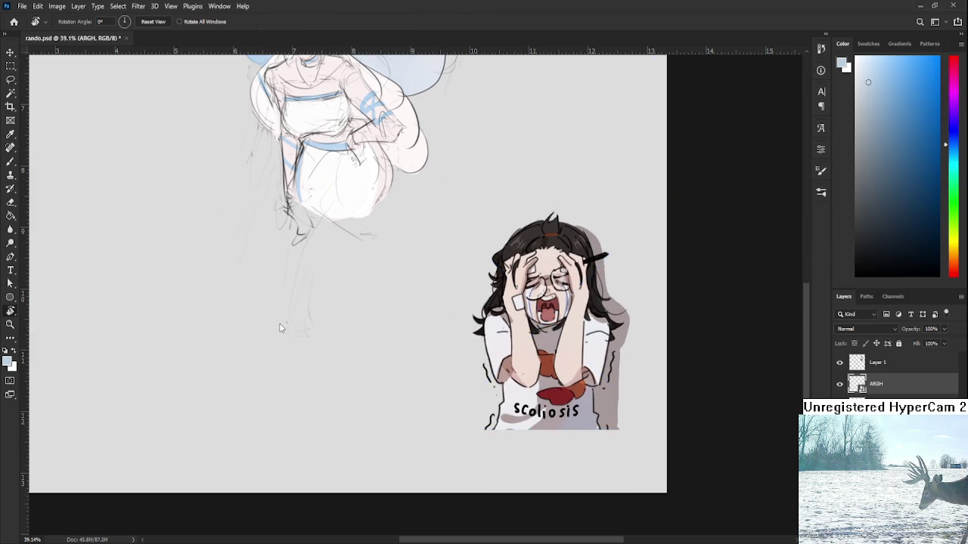
Add the empty Layer 3 with default black and white colours, trying and undoing a brush stroke
{"action": "left_click_drag", "start_coordinate": [355, 380], "coordinate": [408, 393]}
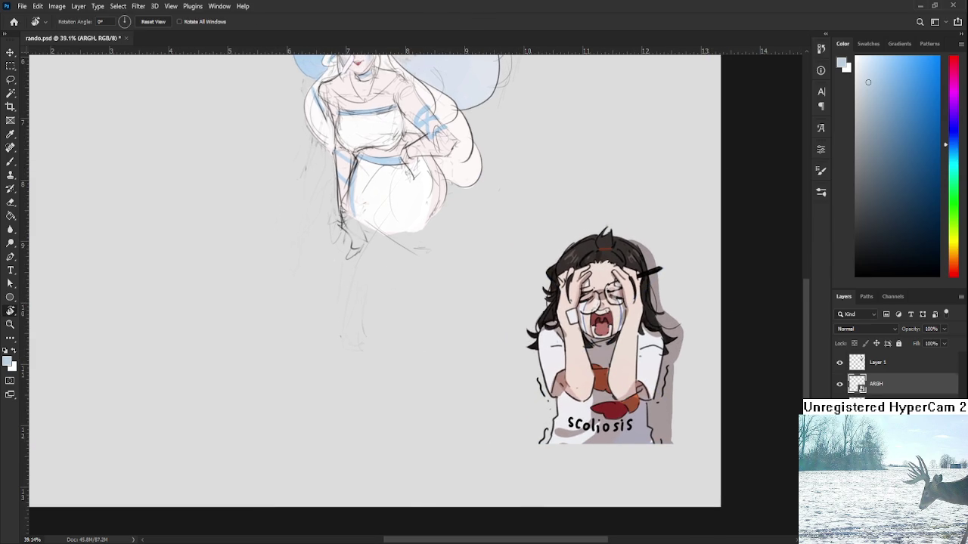
{"action": "key", "text": "ctrl+shift+alt+n"}
{"action": "key", "text": "d"}
{"action": "key", "text": "b"}
{"action": "left_click_drag", "start_coordinate": [360, 311], "coordinate": [369, 358]}
{"action": "key", "text": "ctrl+z"}
{"action": "mouse_move", "coordinate": [372, 293]}
{"action": "left_mouse_down"}
{"action": "mouse_move", "coordinate": [378, 328]}
{"action": "mouse_move", "coordinate": [411, 381]}
{"action": "mouse_move", "coordinate": [458, 360]}
{"action": "left_mouse_up"}
{"action": "key", "text": "ctrl+z"}
{"action": "key", "text": "ctrl+z"}
{"action": "key", "text": "ctrl+z"}
{"action": "key", "text": "ctrl+z"}
{"action": "key", "text": "ctrl+z"}
{"action": "left_click_drag", "start_coordinate": [412, 382], "coordinate": [472, 353]}
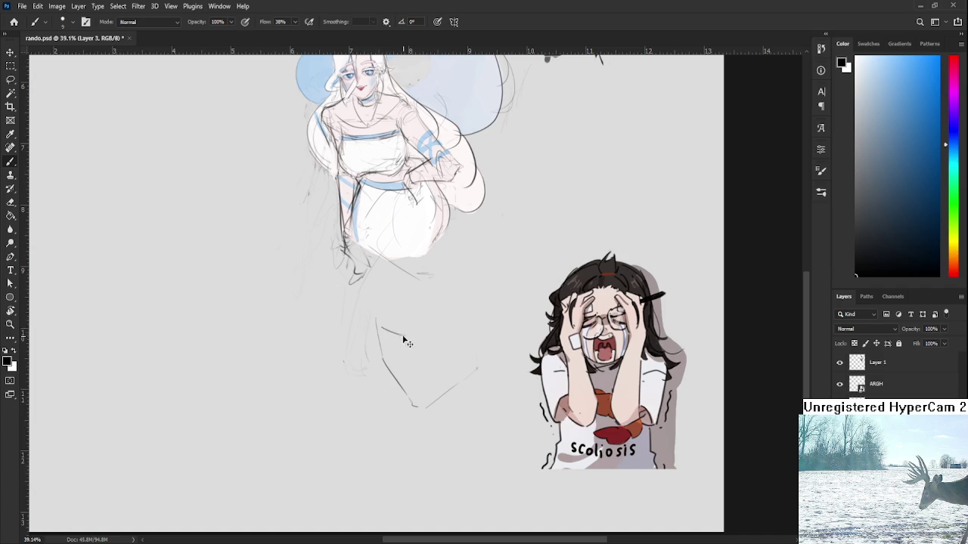
{"action": "mouse_move", "coordinate": [383, 330]}
{"action": "left_mouse_down"}
{"action": "mouse_move", "coordinate": [401, 337]}
{"action": "mouse_move", "coordinate": [405, 369]}
{"action": "left_mouse_up"}
{"action": "key", "text": "ctrl+z"}
{"action": "mouse_move", "coordinate": [440, 325]}
{"action": "left_mouse_down"}
{"action": "mouse_move", "coordinate": [421, 335]}
{"action": "mouse_move", "coordinate": [446, 326]}
{"action": "left_mouse_up"}
{"action": "key", "text": "e"}
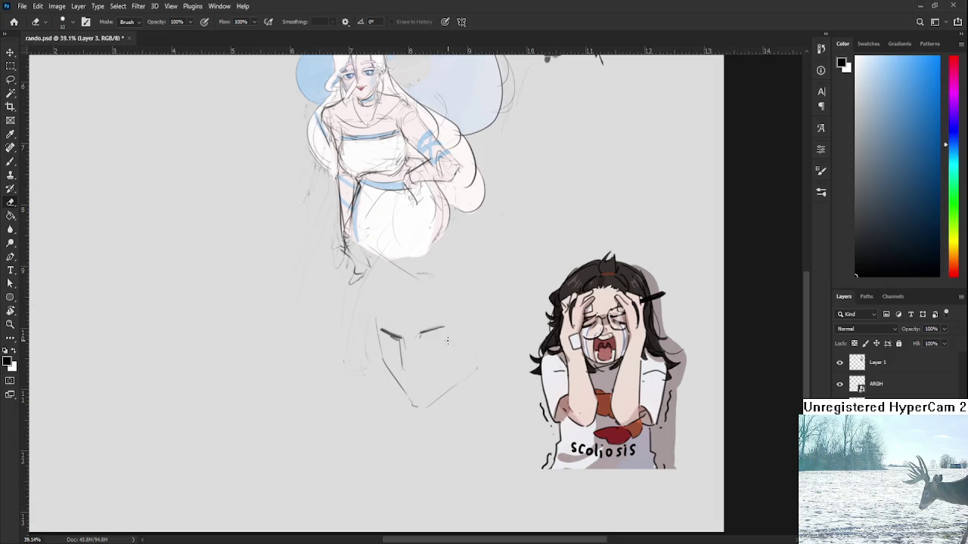
{"action": "key", "text": "l"}
{"action": "left_click_drag", "start_coordinate": [397, 299], "coordinate": [451, 295]}
{"action": "key", "text": "Delete"}
{"action": "key", "text": "ctrl+d"}
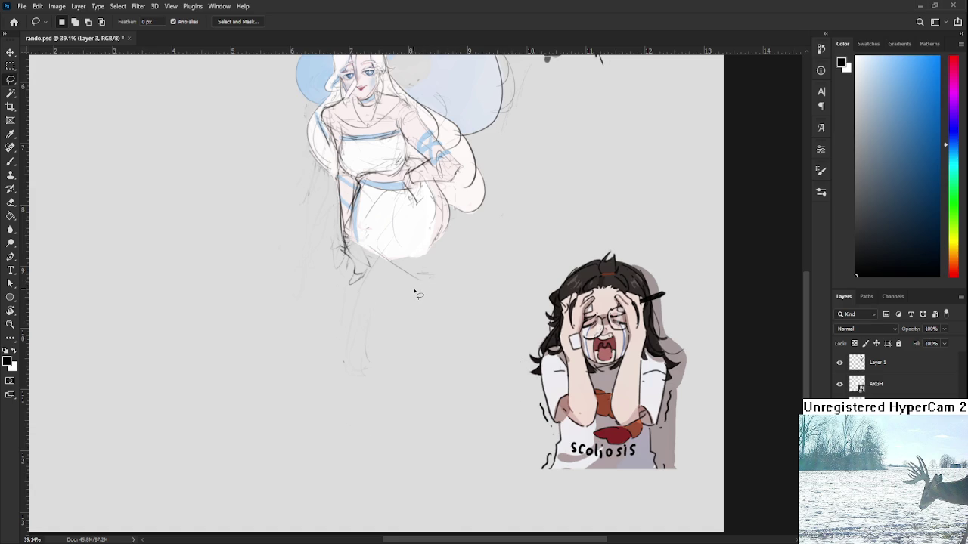
{"action": "scroll", "coordinate": [433, 286], "scroll_direction": "down", "scroll_amount": 2}
{"action": "scroll", "coordinate": [420, 291], "scroll_direction": "up", "scroll_amount": 3}
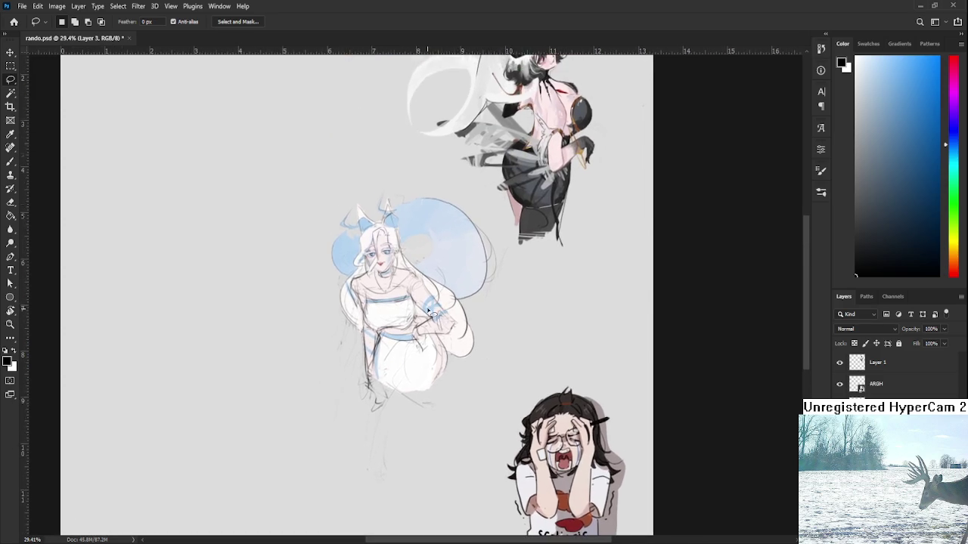
{"action": "scroll", "coordinate": [435, 306], "scroll_direction": "up", "scroll_amount": 1}
{"action": "scroll", "coordinate": [427, 303], "scroll_direction": "up", "scroll_amount": 1}
{"action": "scroll", "coordinate": [461, 227], "scroll_direction": "up", "scroll_amount": 1}
{"action": "scroll", "coordinate": [465, 218], "scroll_direction": "down", "scroll_amount": 1}
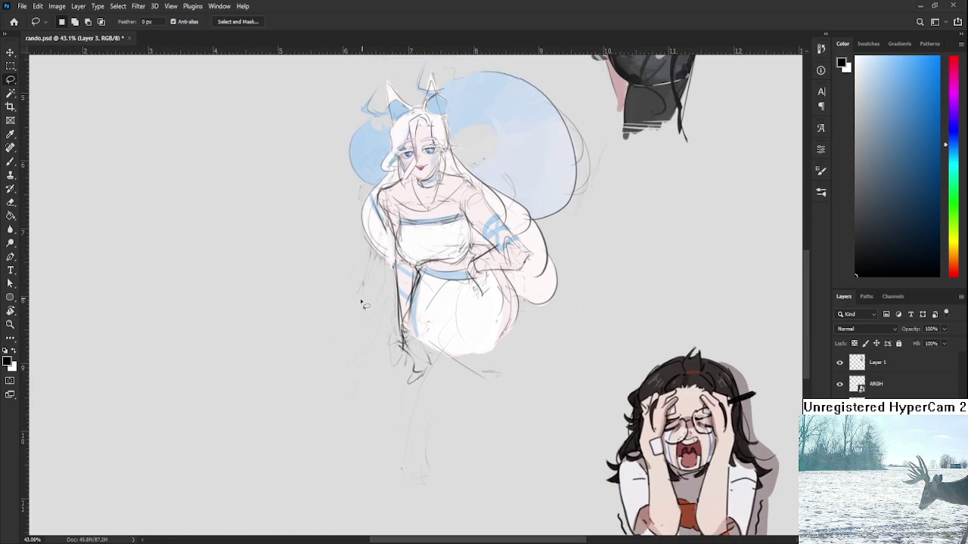
{"action": "scroll", "coordinate": [453, 234], "scroll_direction": "up", "scroll_amount": 3}
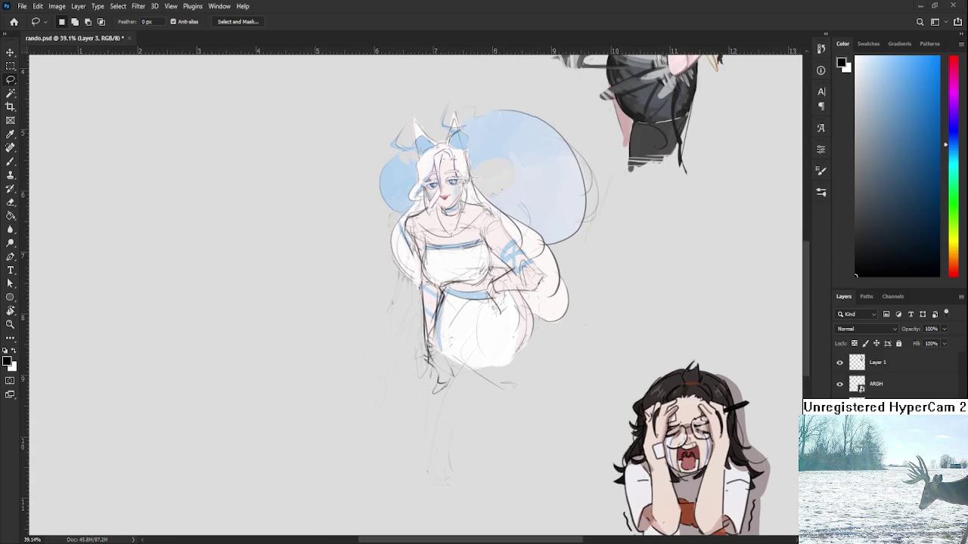
{"action": "left_click", "coordinate": [14, 22]}
Open geeg.psd from recent files and zoom around the armoured white-haired figure
{"action": "left_click", "coordinate": [447, 198]}
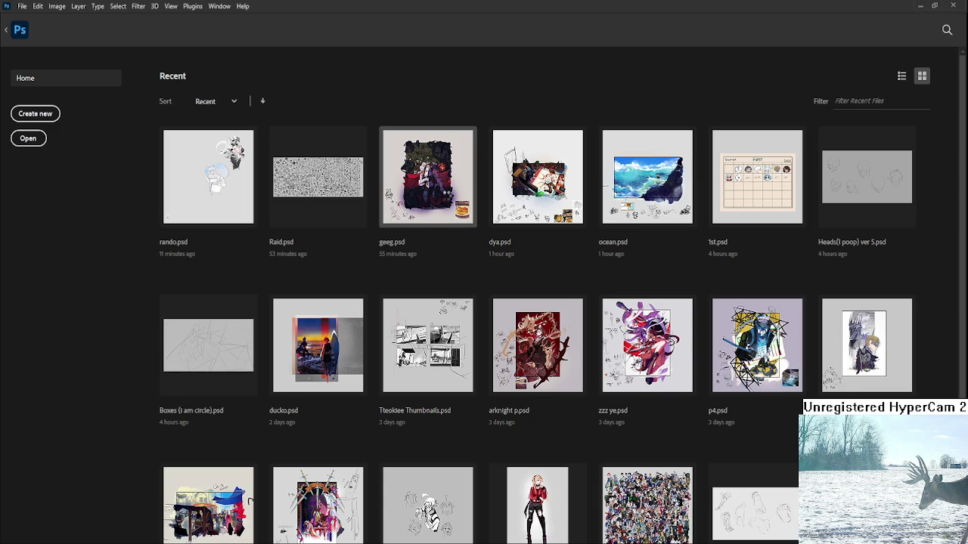
{"action": "scroll", "coordinate": [426, 297], "scroll_direction": "up", "scroll_amount": 1}
{"action": "scroll", "coordinate": [426, 297], "scroll_direction": "up", "scroll_amount": 1}
{"action": "scroll", "coordinate": [448, 291], "scroll_direction": "up", "scroll_amount": 1}
{"action": "scroll", "coordinate": [449, 291], "scroll_direction": "up", "scroll_amount": 1}
{"action": "scroll", "coordinate": [448, 291], "scroll_direction": "up", "scroll_amount": 1}
{"action": "scroll", "coordinate": [448, 291], "scroll_direction": "up", "scroll_amount": 1}
{"action": "scroll", "coordinate": [446, 289], "scroll_direction": "down", "scroll_amount": 1}
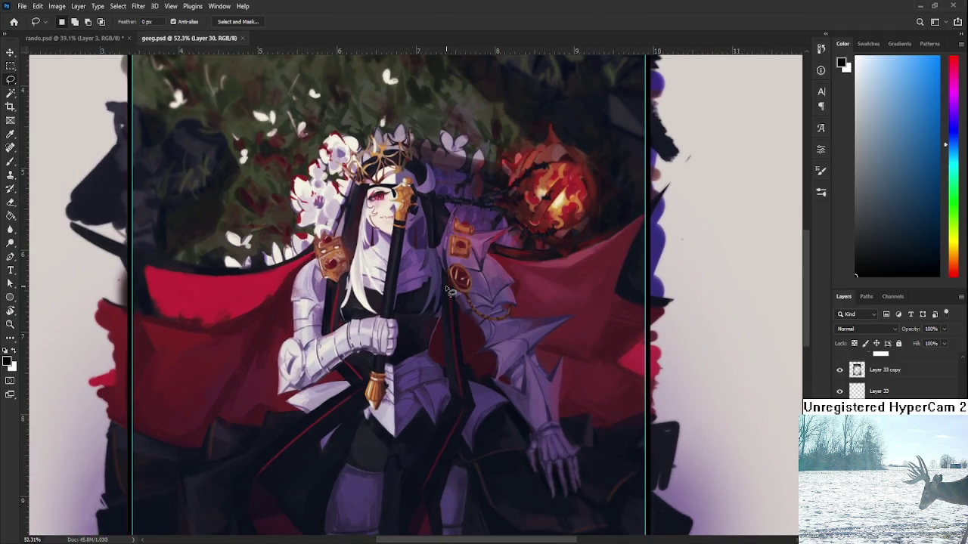
{"action": "scroll", "coordinate": [447, 289], "scroll_direction": "down", "scroll_amount": 1}
{"action": "scroll", "coordinate": [446, 290], "scroll_direction": "down", "scroll_amount": 1}
{"action": "scroll", "coordinate": [446, 289], "scroll_direction": "down", "scroll_amount": 1}
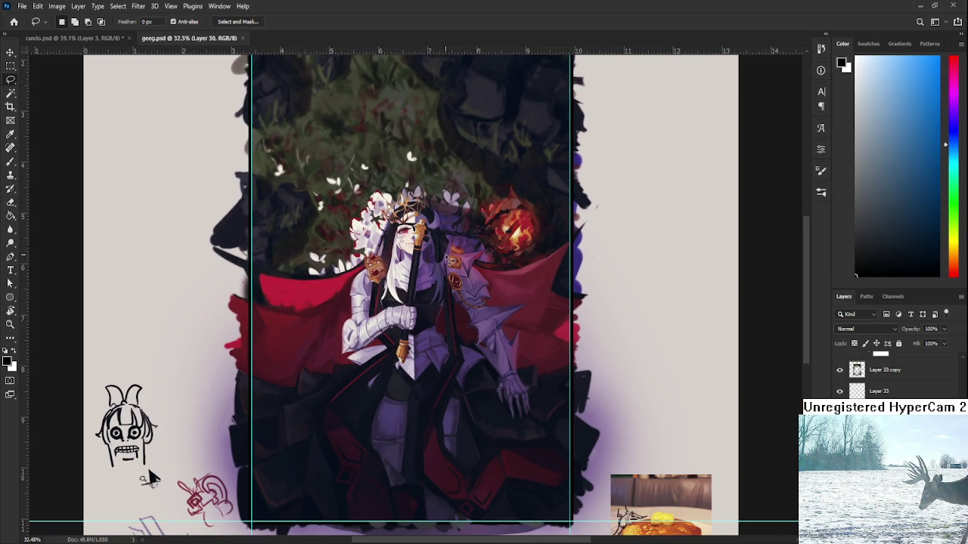
{"action": "scroll", "coordinate": [449, 260], "scroll_direction": "up", "scroll_amount": 1}
{"action": "scroll", "coordinate": [450, 260], "scroll_direction": "up", "scroll_amount": 1}
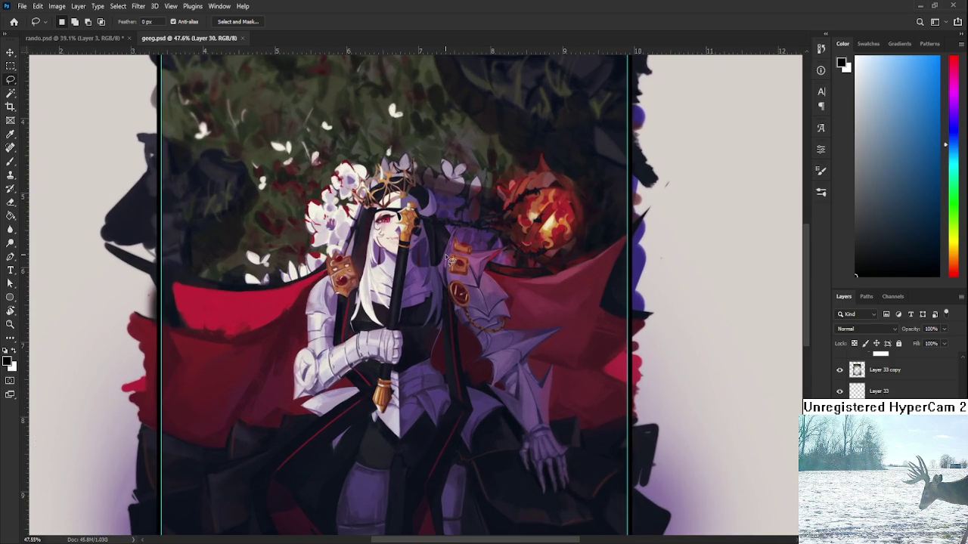
{"action": "scroll", "coordinate": [447, 259], "scroll_direction": "down", "scroll_amount": 2}
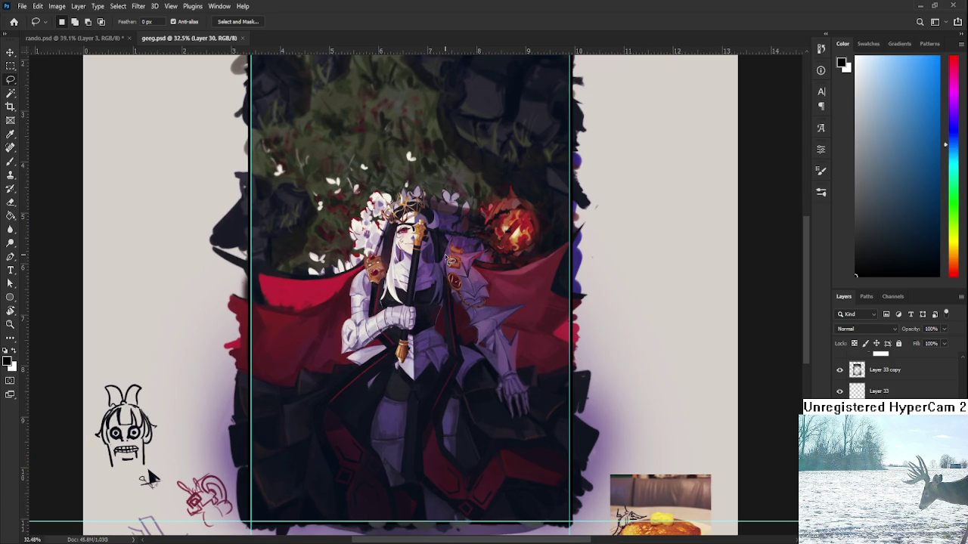
{"action": "scroll", "coordinate": [446, 259], "scroll_direction": "down", "scroll_amount": 1}
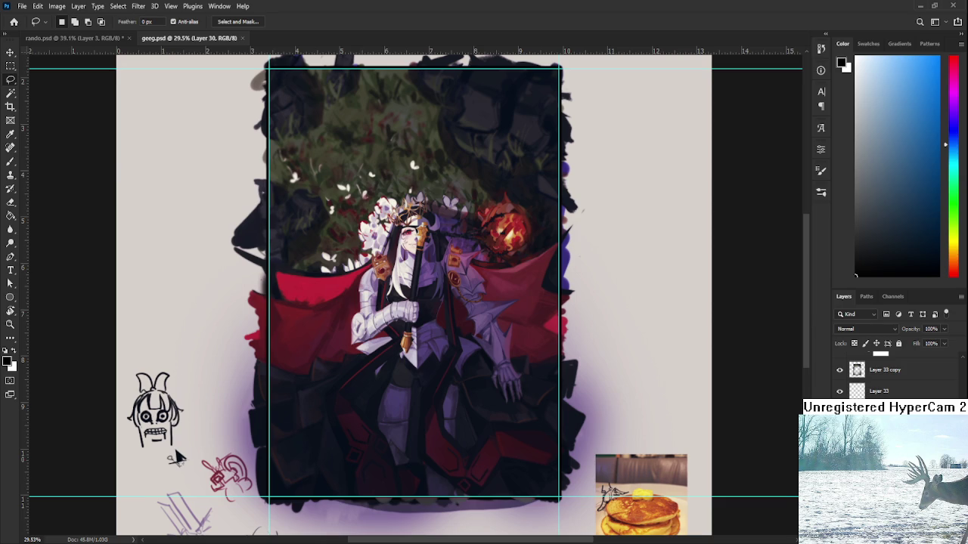
{"action": "scroll", "coordinate": [471, 291], "scroll_direction": "up", "scroll_amount": 3}
{"action": "scroll", "coordinate": [310, 124], "scroll_direction": "down", "scroll_amount": 1}
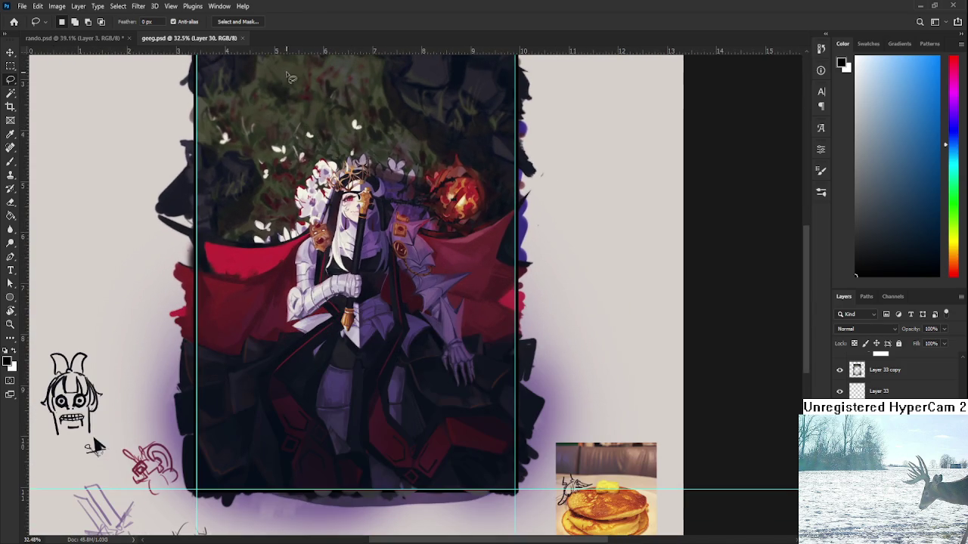
Close geeg.psd and pan rando.psd to the empty area below the fox girl
{"action": "left_click", "coordinate": [242, 38]}
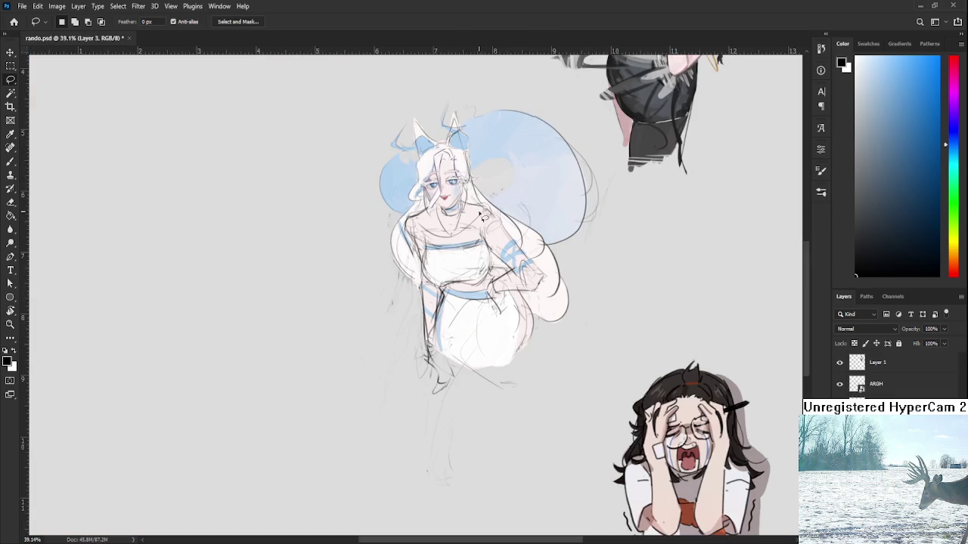
{"action": "scroll", "coordinate": [475, 257], "scroll_direction": "down", "scroll_amount": 1}
{"action": "scroll", "coordinate": [475, 257], "scroll_direction": "up", "scroll_amount": 2}
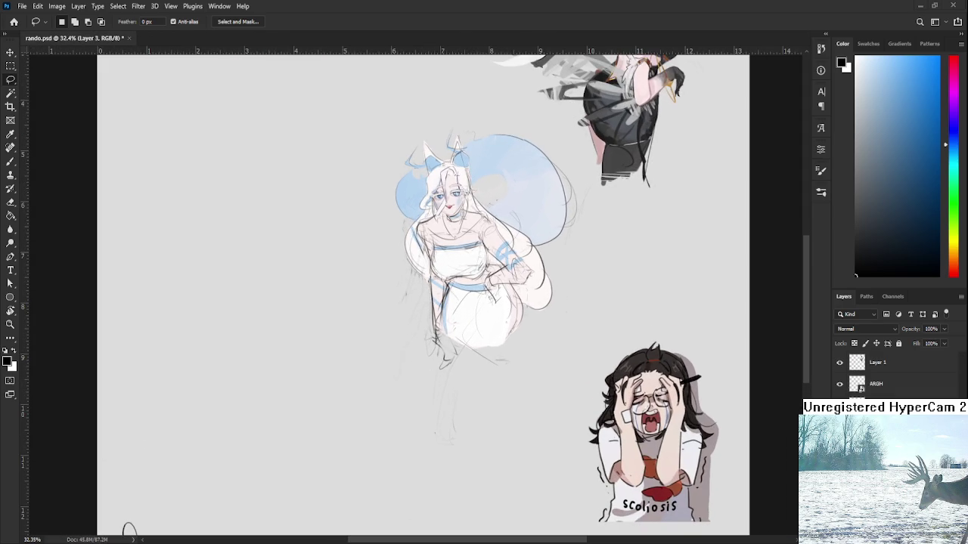
{"action": "scroll", "coordinate": [492, 382], "scroll_direction": "up", "scroll_amount": 1}
{"action": "left_click_drag", "start_coordinate": [479, 404], "coordinate": [468, 307]}
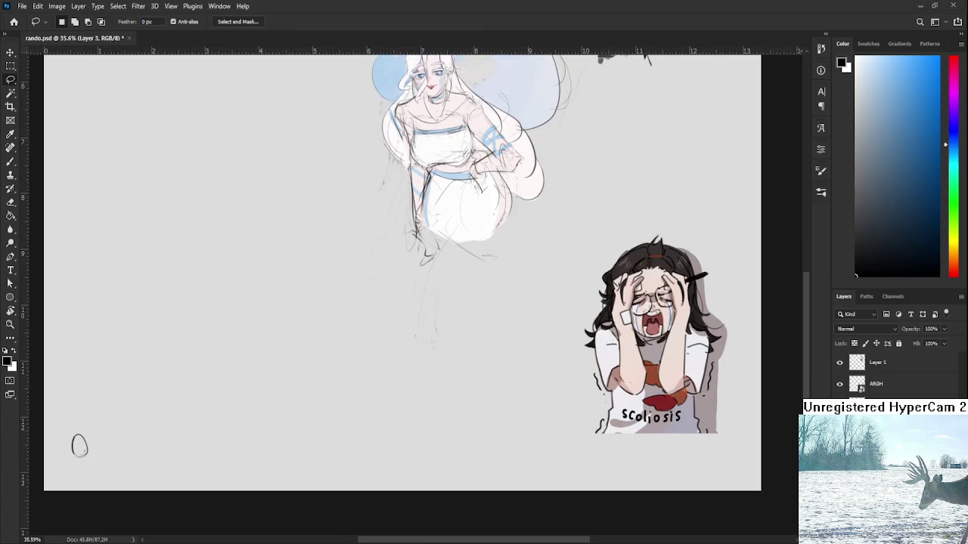
Sketch the side line and chin of the man's face with the brush
{"action": "key", "text": "b"}
{"action": "scroll", "coordinate": [510, 368], "scroll_direction": "up", "scroll_amount": 1}
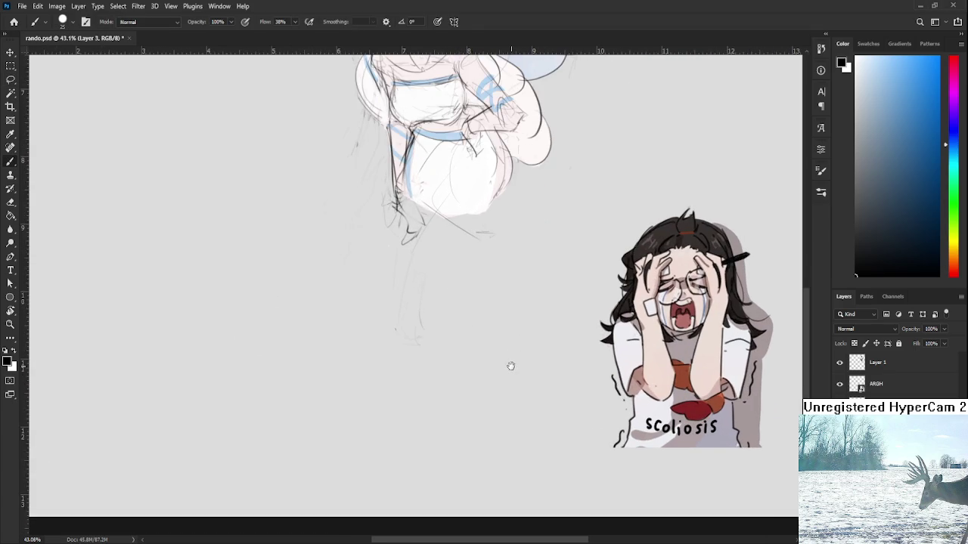
{"action": "scroll", "coordinate": [403, 334], "scroll_direction": "up", "scroll_amount": 1}
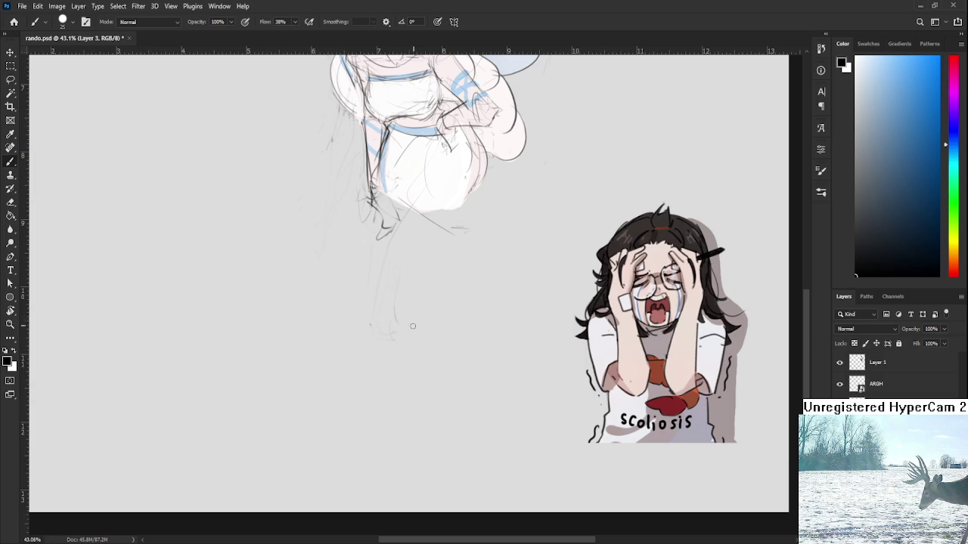
{"action": "mouse_move", "coordinate": [407, 312]}
{"action": "left_mouse_down"}
{"action": "mouse_move", "coordinate": [415, 386]}
{"action": "mouse_move", "coordinate": [414, 371]}
{"action": "mouse_move", "coordinate": [466, 408]}
{"action": "mouse_move", "coordinate": [496, 383]}
{"action": "left_mouse_up"}
{"action": "key", "text": "ctrl+z"}
{"action": "scroll", "coordinate": [463, 357], "scroll_direction": "right", "scroll_amount": 1}
Draw the eyelid, an eye-corner mark and the bottom of the nose
{"action": "key", "text": "ctrl+z"}
{"action": "mouse_move", "coordinate": [393, 337]}
{"action": "left_mouse_down"}
{"action": "mouse_move", "coordinate": [419, 331]}
{"action": "mouse_move", "coordinate": [411, 344]}
{"action": "mouse_move", "coordinate": [422, 341]}
{"action": "mouse_move", "coordinate": [405, 331]}
{"action": "left_mouse_up"}
{"action": "key", "text": "ctrl+z"}
{"action": "key", "text": "ctrl+z"}
{"action": "key", "text": "ctrl+z"}
{"action": "key", "text": "ctrl+z"}
{"action": "left_click_drag", "start_coordinate": [391, 334], "coordinate": [430, 335]}
{"action": "key", "text": "ctrl+z"}
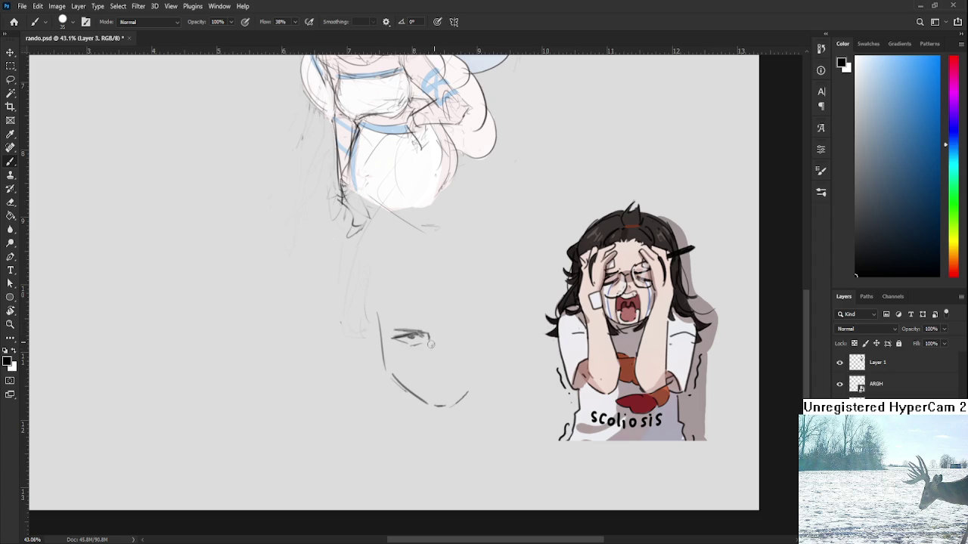
{"action": "mouse_move", "coordinate": [428, 340]}
{"action": "left_mouse_down"}
{"action": "mouse_move", "coordinate": [428, 356]}
{"action": "mouse_move", "coordinate": [439, 354]}
{"action": "left_mouse_up"}
{"action": "left_click_drag", "start_coordinate": [425, 371], "coordinate": [440, 376]}
{"action": "scroll", "coordinate": [445, 361], "scroll_direction": "right", "scroll_amount": 2}
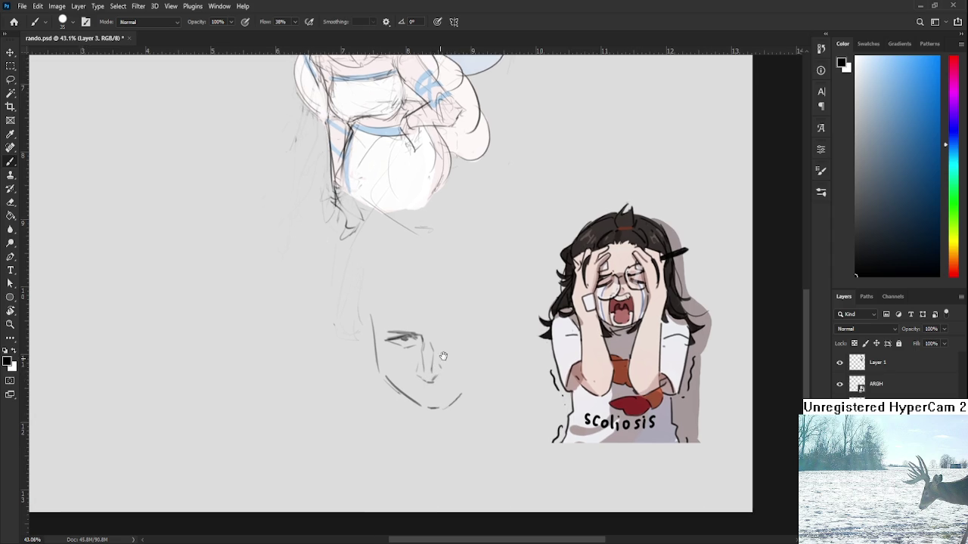
Lasso the face sketch, enlarge it slightly and move it down-right
{"action": "key", "text": "l"}
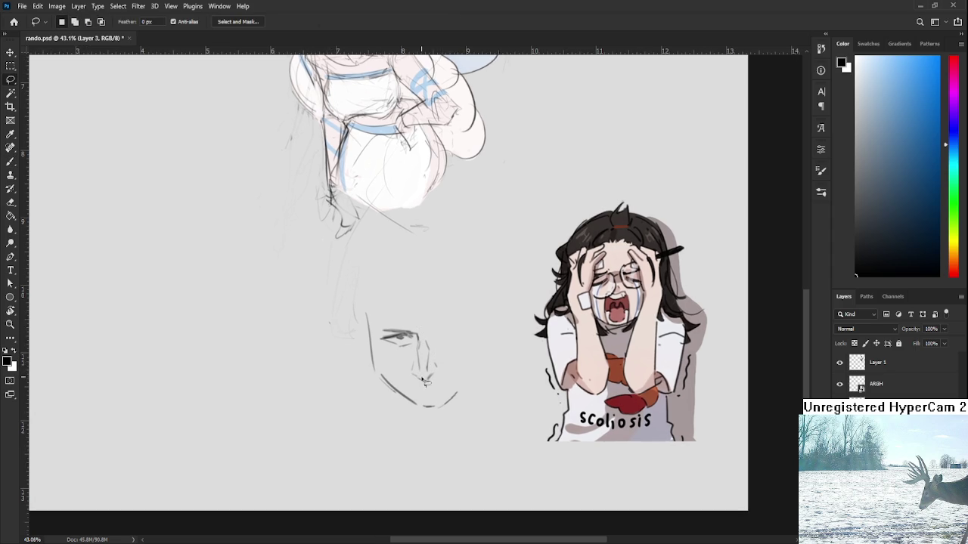
{"action": "left_click_drag", "start_coordinate": [378, 370], "coordinate": [408, 391]}
{"action": "key", "text": "ctrl+t"}
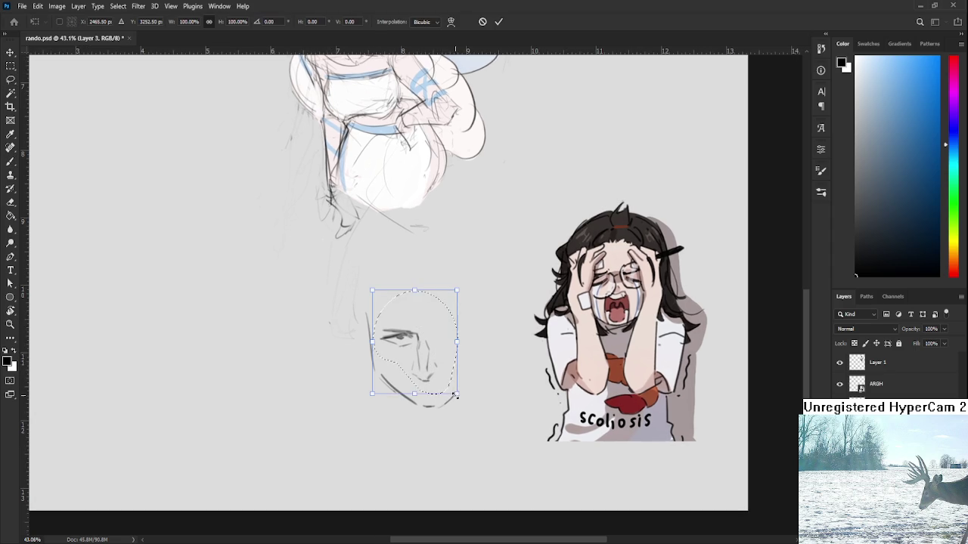
{"action": "left_click_drag", "start_coordinate": [446, 384], "coordinate": [427, 363]}
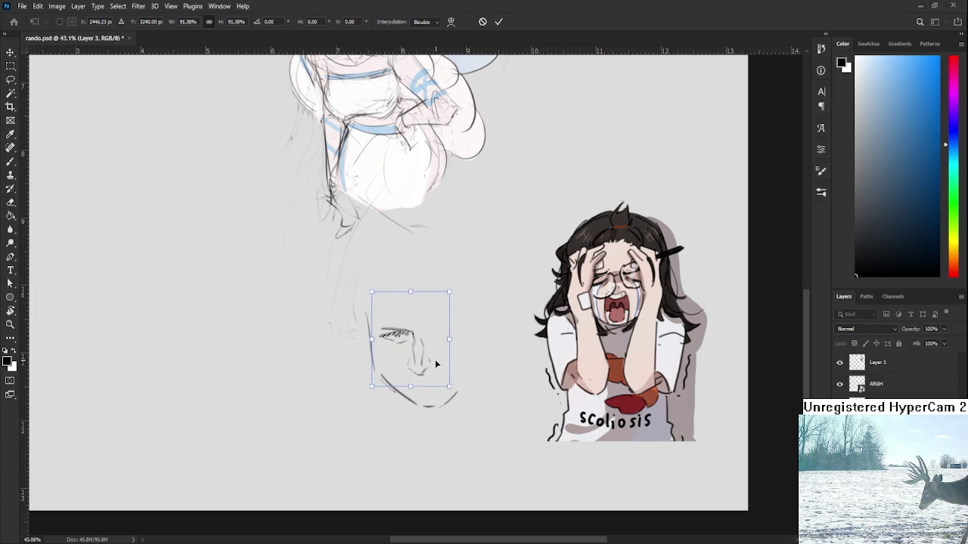
{"action": "key", "text": "Return"}
{"action": "left_click_drag", "start_coordinate": [428, 341], "coordinate": [440, 338]}
{"action": "key", "text": "b"}
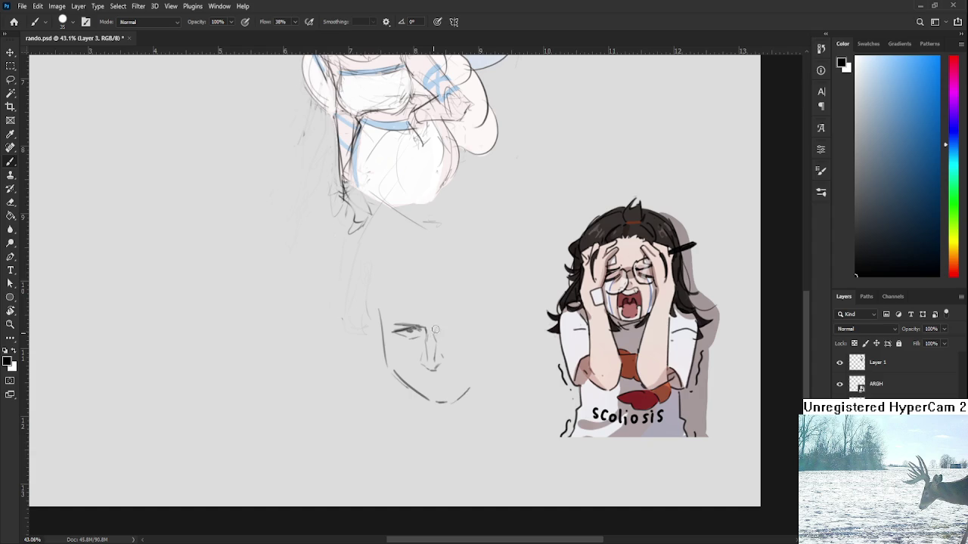
Add a short stroke beside the eye and erase the face's left contour and jaw
{"action": "key", "text": "e"}
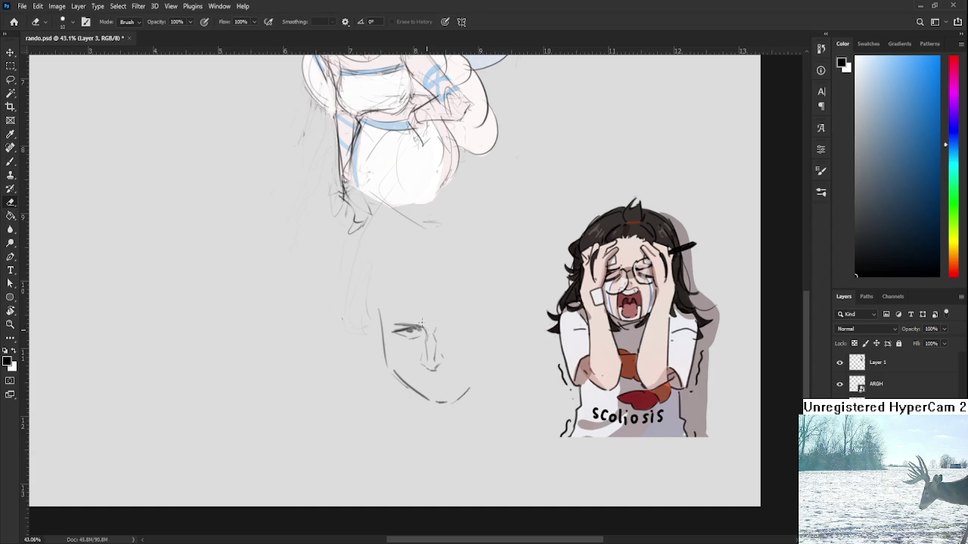
{"action": "key", "text": "b"}
{"action": "mouse_move", "coordinate": [434, 330]}
{"action": "left_mouse_down"}
{"action": "mouse_move", "coordinate": [455, 326]}
{"action": "mouse_move", "coordinate": [409, 330]}
{"action": "left_mouse_up"}
{"action": "key", "text": "e"}
{"action": "scroll", "coordinate": [408, 331], "scroll_direction": "up", "scroll_amount": 1}
{"action": "mouse_move", "coordinate": [380, 353]}
{"action": "left_mouse_down"}
{"action": "mouse_move", "coordinate": [426, 425]}
{"action": "mouse_move", "coordinate": [463, 431]}
{"action": "left_mouse_up"}
Redraw the right eyebrow longer with a smaller brush
{"action": "key", "text": "b"}
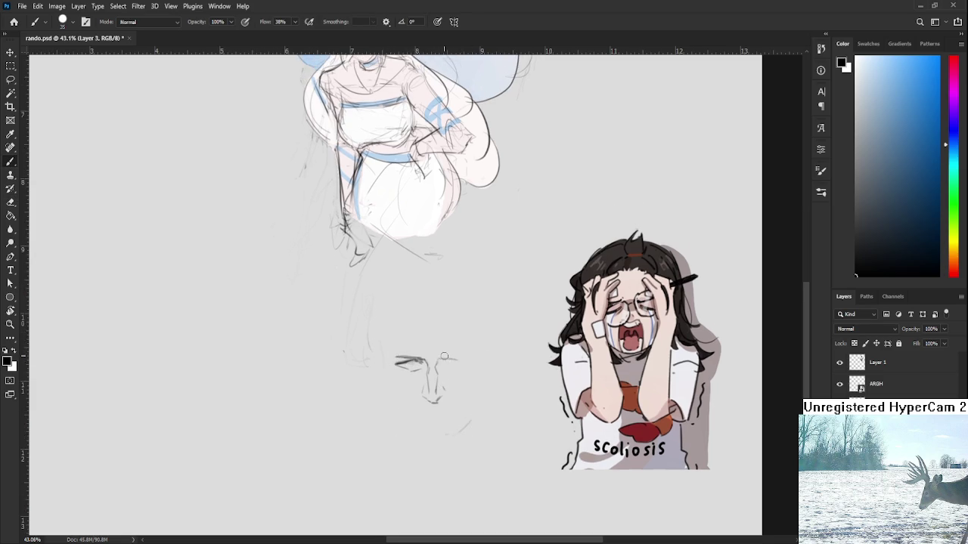
{"action": "key", "text": "bracketleft"}
{"action": "left_click_drag", "start_coordinate": [439, 360], "coordinate": [468, 356]}
Lasso the left eye and rotate it about 5° with Free Transform
{"action": "key", "text": "l"}
{"action": "mouse_move", "coordinate": [392, 362]}
{"action": "left_mouse_down"}
{"action": "mouse_move", "coordinate": [399, 378]}
{"action": "mouse_move", "coordinate": [447, 355]}
{"action": "left_mouse_up"}
{"action": "key", "text": "ctrl+t"}
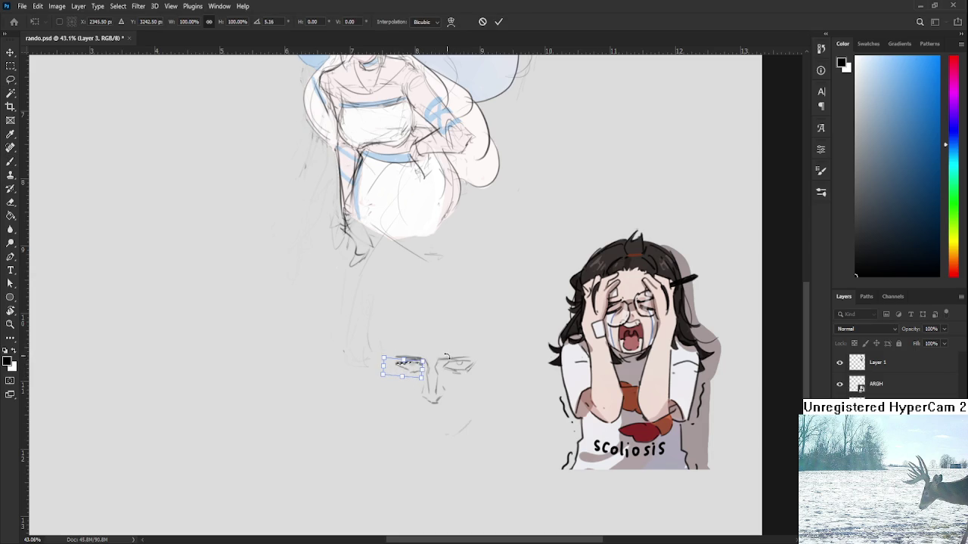
{"action": "key", "text": "Return"}
Try a darker stroke over the left eyebrow, then undo the heavy result
{"action": "key", "text": "e"}
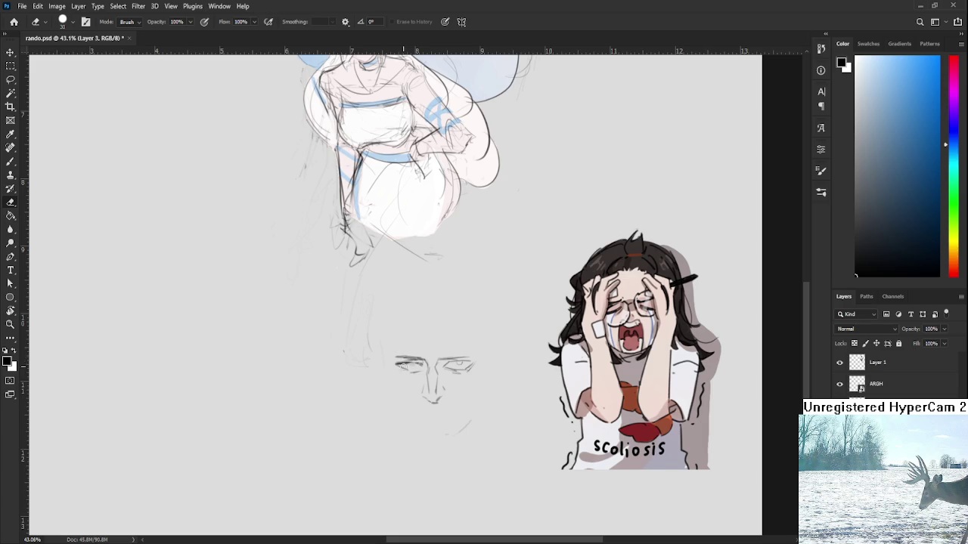
{"action": "key", "text": "bracketleft"}
{"action": "key", "text": "bracketleft"}
{"action": "key", "text": "bracketright"}
{"action": "key", "text": "bracketright"}
{"action": "key", "text": "bracketright"}
{"action": "key", "text": "b"}
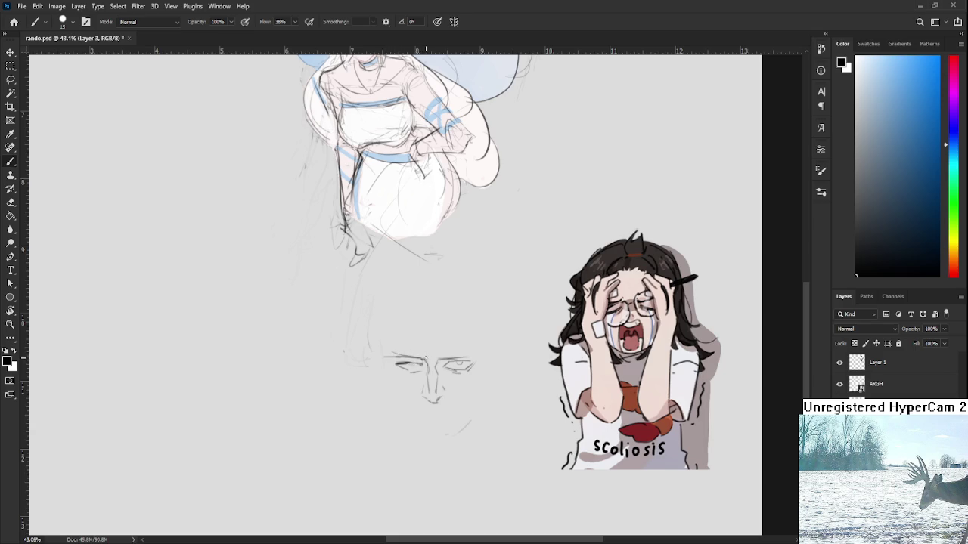
{"action": "scroll", "coordinate": [420, 359], "scroll_direction": "down", "scroll_amount": 1}
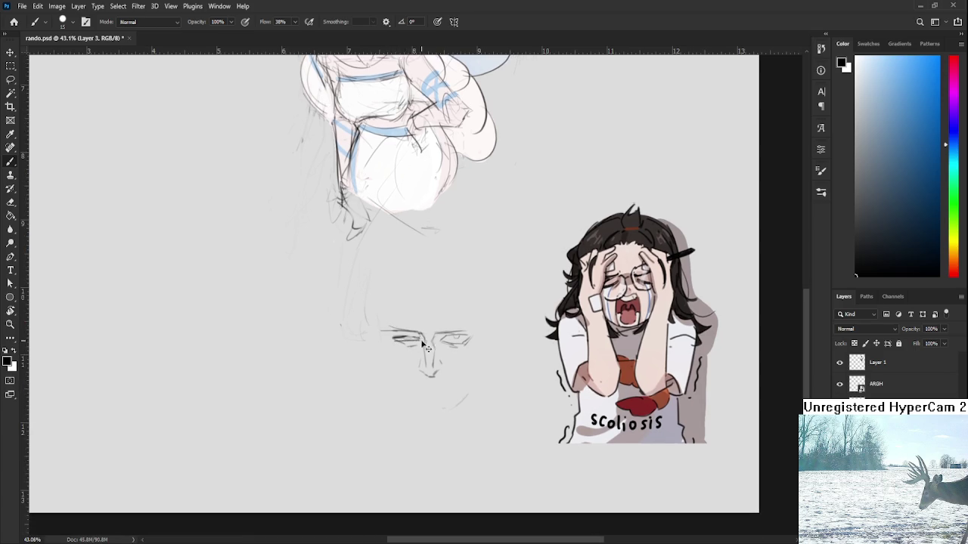
{"action": "left_click_drag", "start_coordinate": [392, 336], "coordinate": [421, 339]}
{"action": "key", "text": "ctrl+z"}
{"action": "key", "text": "e"}
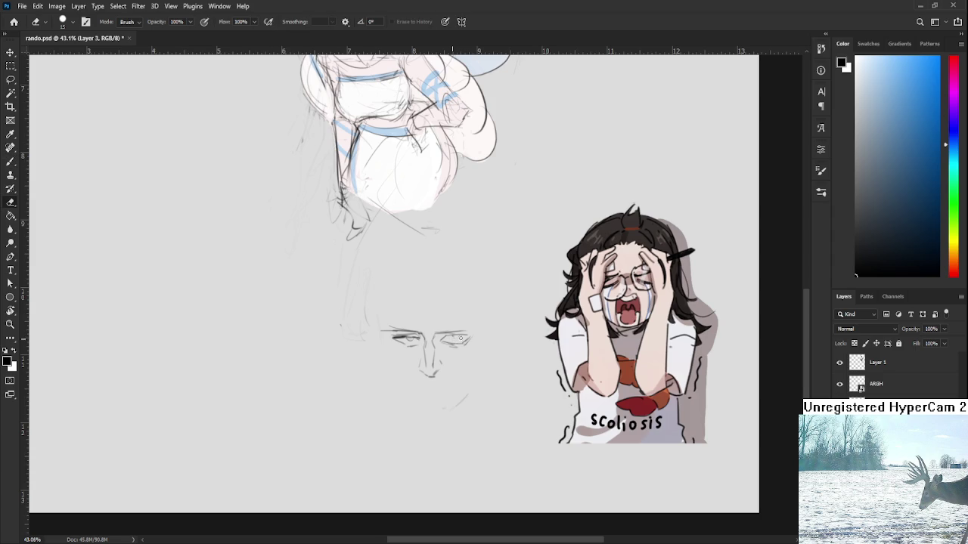
{"action": "key", "text": "b"}
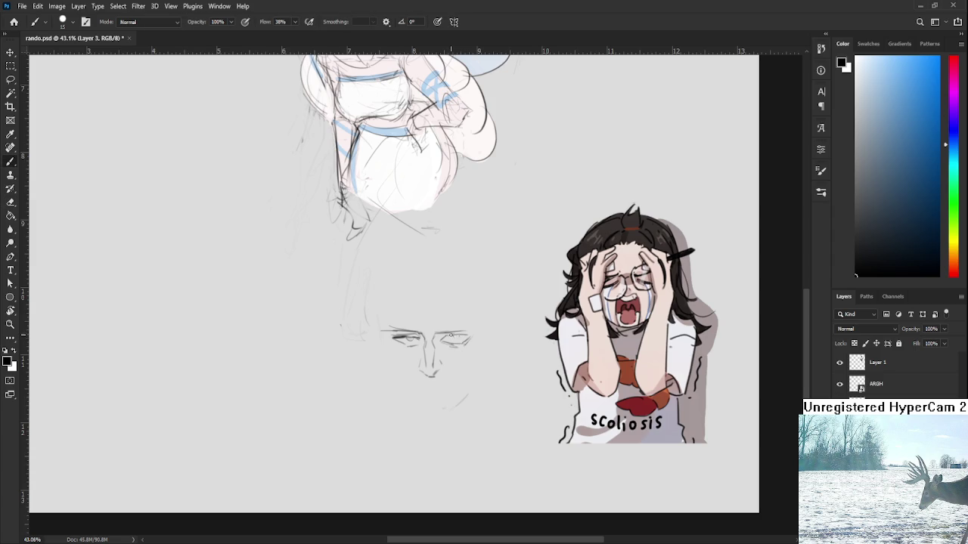
Darken and thicken the left eye and eyebrow strokes with a smaller brush
{"action": "key", "text": "e"}
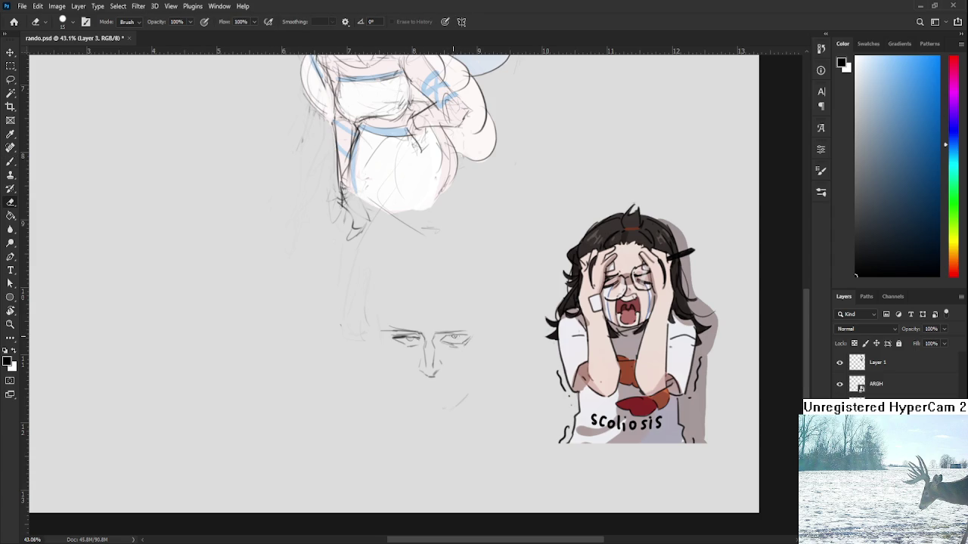
{"action": "key", "text": "b"}
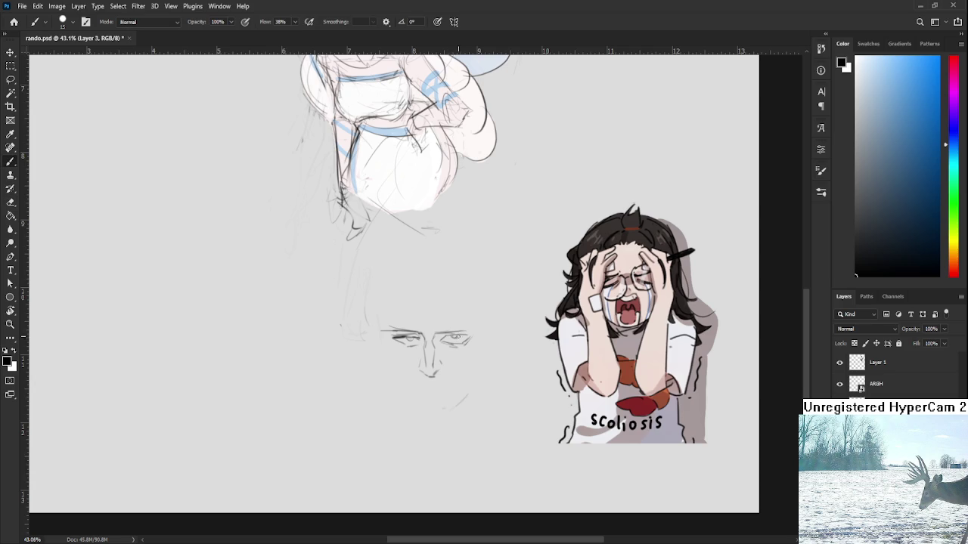
{"action": "key", "text": "e"}
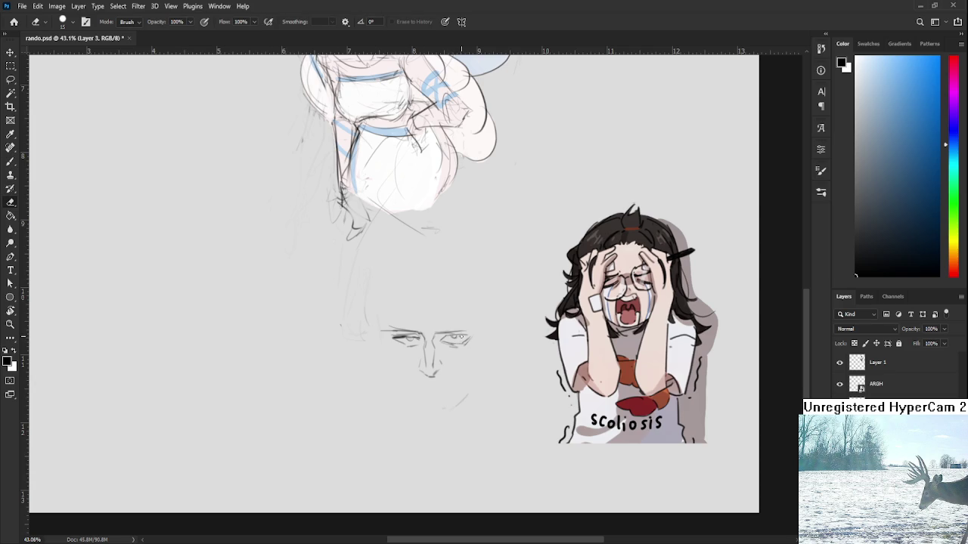
{"action": "key", "text": "b"}
{"action": "key", "text": "e"}
{"action": "key", "text": "b"}
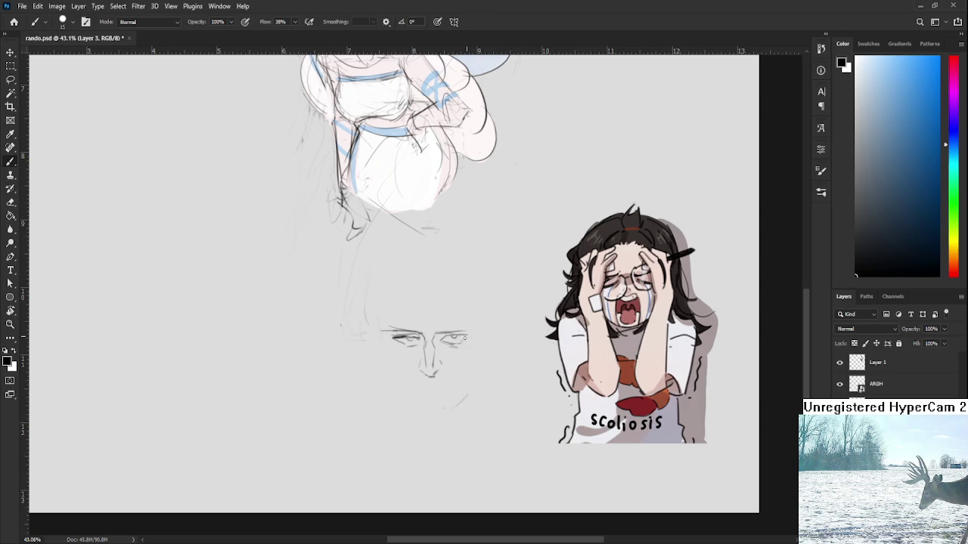
{"action": "left_click_drag", "start_coordinate": [421, 348], "coordinate": [425, 343]}
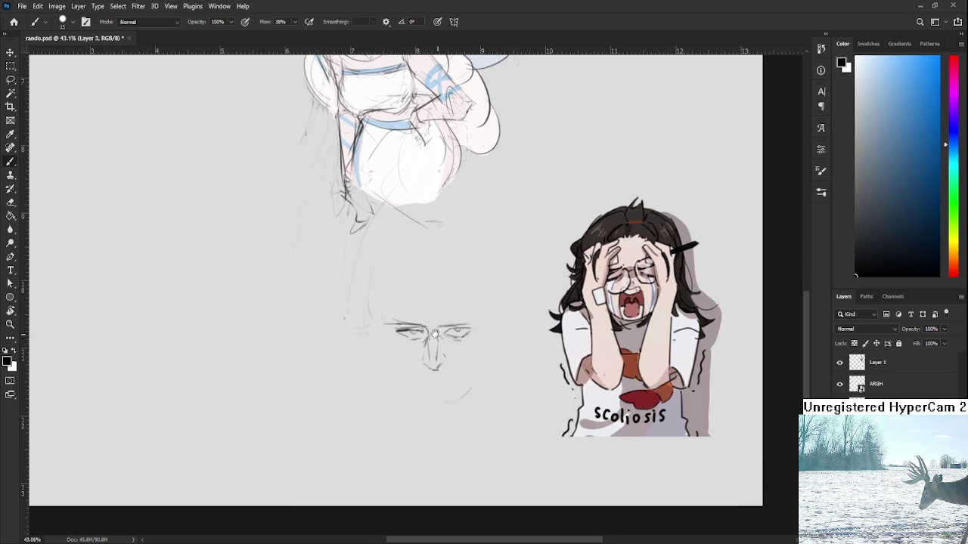
{"action": "left_click_drag", "start_coordinate": [442, 338], "coordinate": [447, 350]}
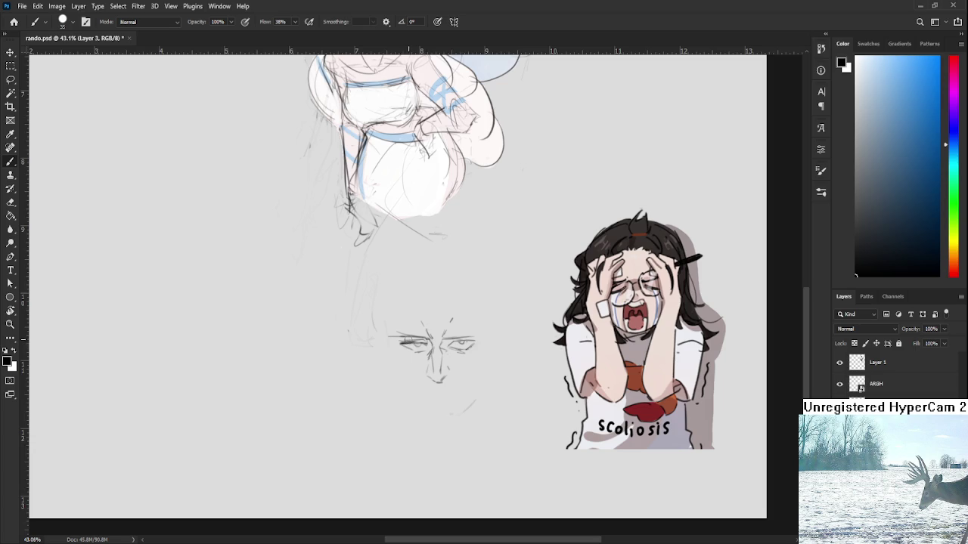
{"action": "mouse_move", "coordinate": [408, 341]}
{"action": "left_mouse_down"}
{"action": "mouse_move", "coordinate": [396, 342]}
{"action": "mouse_move", "coordinate": [477, 343]}
{"action": "left_mouse_up"}
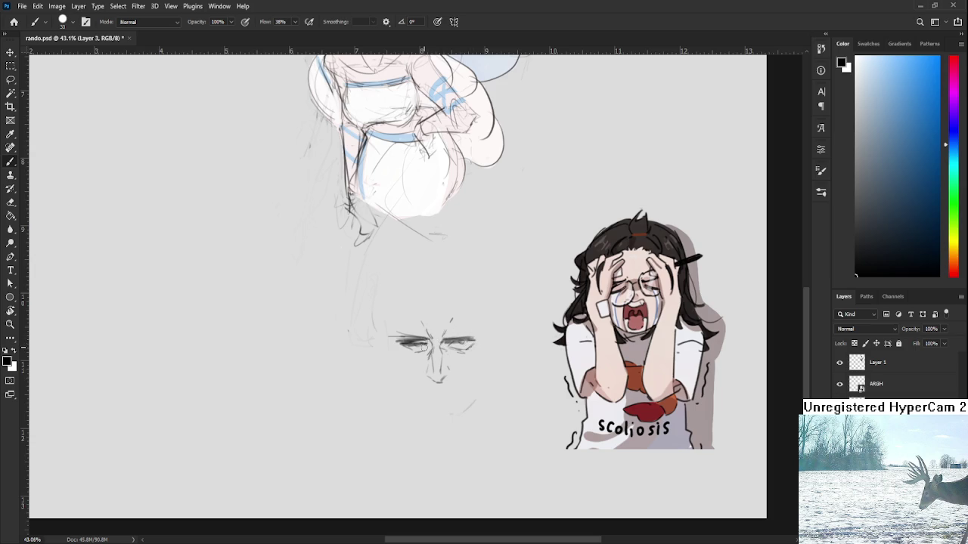
{"action": "key", "text": "bracketleft"}
{"action": "key", "text": "bracketleft"}
{"action": "key", "text": "bracketleft"}
{"action": "left_click_drag", "start_coordinate": [399, 344], "coordinate": [426, 343]}
Add a short dash under the mouth line
{"action": "left_click_drag", "start_coordinate": [457, 344], "coordinate": [469, 306]}
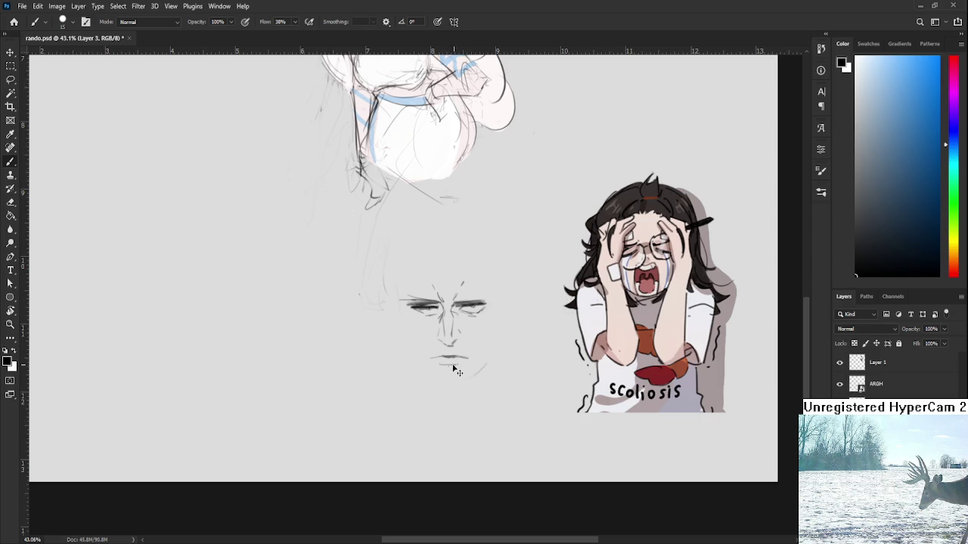
{"action": "left_click_drag", "start_coordinate": [448, 365], "coordinate": [454, 364]}
{"action": "key", "text": "e"}
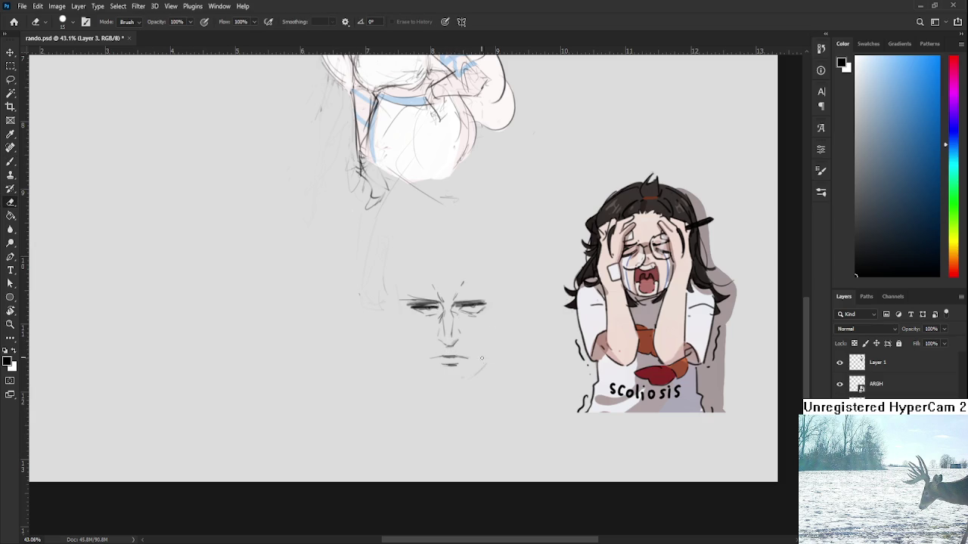
{"action": "left_click_drag", "start_coordinate": [431, 282], "coordinate": [437, 310]}
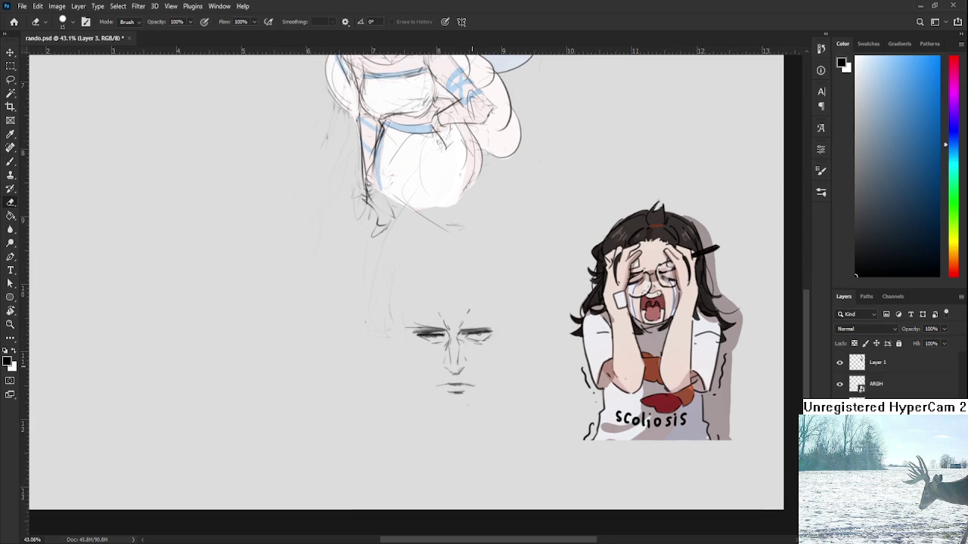
{"action": "key", "text": "b"}
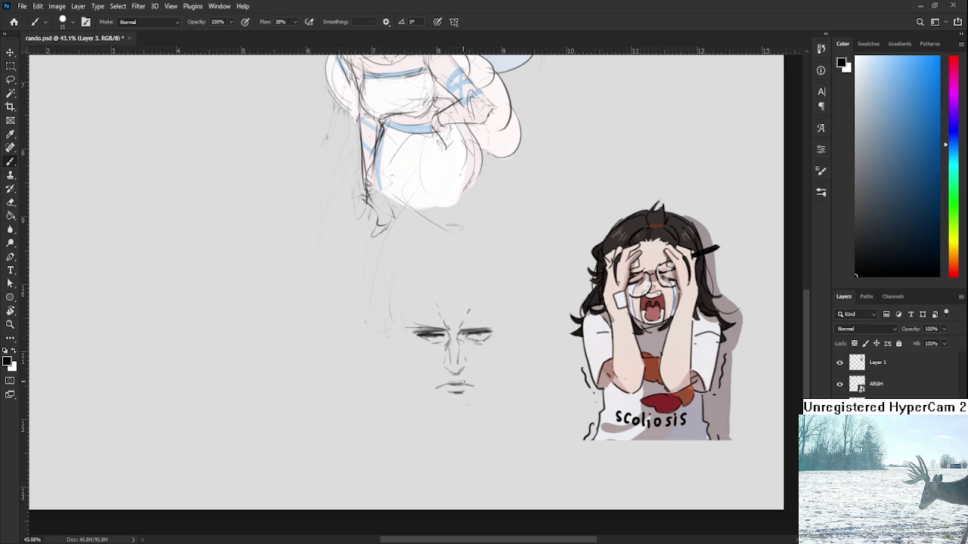
{"action": "left_click_drag", "start_coordinate": [450, 382], "coordinate": [439, 371]}
Lasso the whole face and scale it down to 80.6%
{"action": "key", "text": "l"}
{"action": "mouse_move", "coordinate": [504, 357]}
{"action": "left_mouse_down"}
{"action": "mouse_move", "coordinate": [493, 248]}
{"action": "mouse_move", "coordinate": [497, 270]}
{"action": "left_mouse_up"}
{"action": "key", "text": "ctrl+t"}
{"action": "left_click_drag", "start_coordinate": [483, 306], "coordinate": [516, 260]}
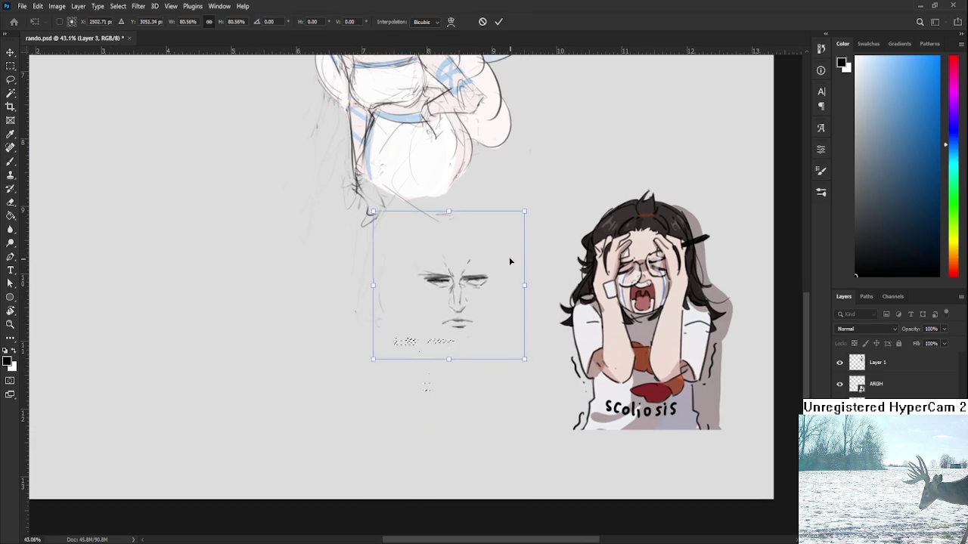
{"action": "key", "text": "Return"}
Sketch the left side of the face and the jaw, undoing unsatisfying jawline strokes
{"action": "left_click_drag", "start_coordinate": [499, 304], "coordinate": [489, 316]}
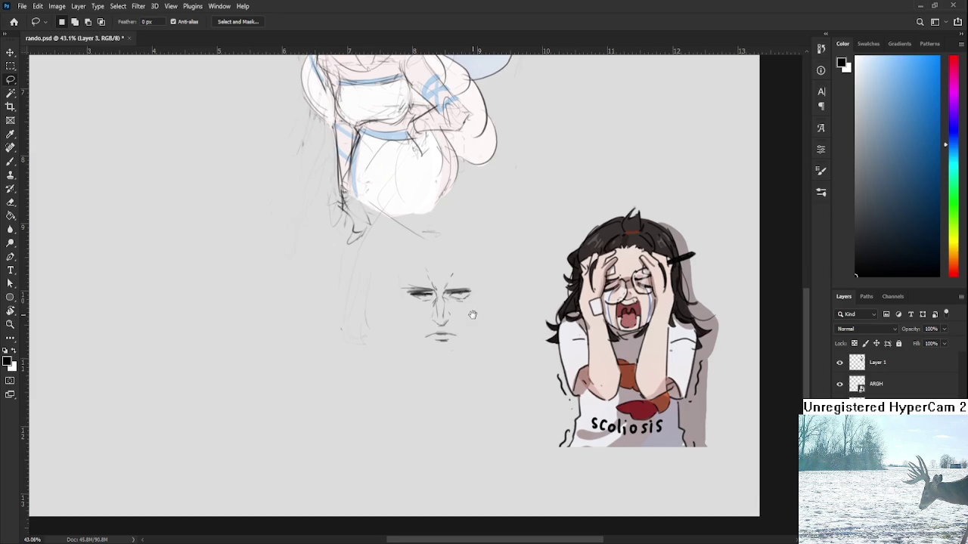
{"action": "key", "text": "e"}
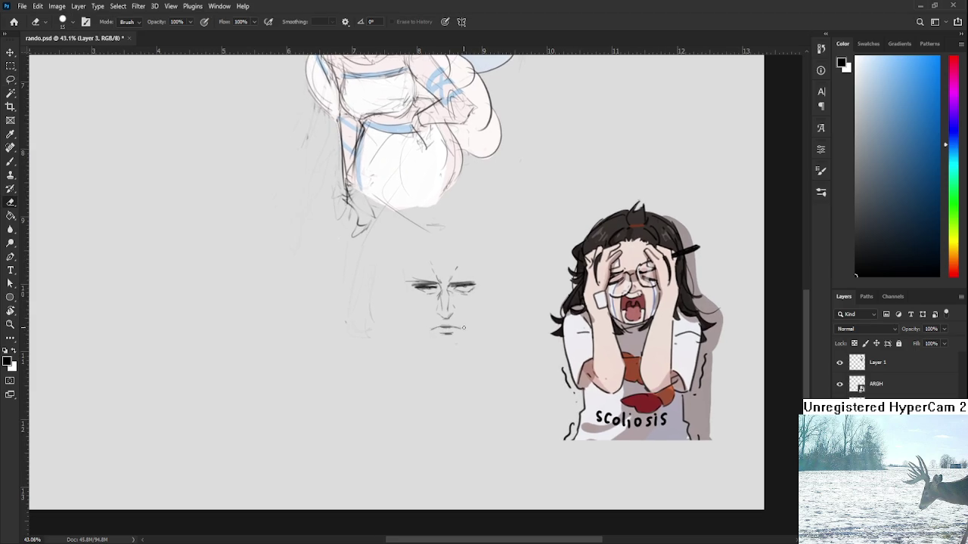
{"action": "left_click_drag", "start_coordinate": [423, 282], "coordinate": [425, 305]}
{"action": "key", "text": "b"}
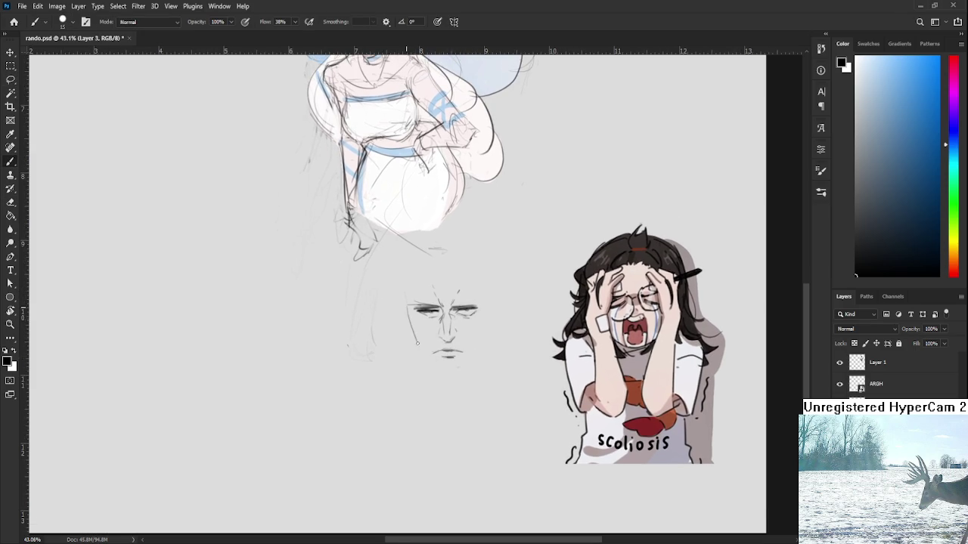
{"action": "left_click_drag", "start_coordinate": [407, 307], "coordinate": [409, 340]}
{"action": "left_click_drag", "start_coordinate": [415, 350], "coordinate": [440, 374]}
{"action": "mouse_move", "coordinate": [444, 380]}
{"action": "left_mouse_down"}
{"action": "mouse_move", "coordinate": [452, 386]}
{"action": "mouse_move", "coordinate": [477, 361]}
{"action": "mouse_move", "coordinate": [472, 379]}
{"action": "left_mouse_up"}
{"action": "key", "text": "ctrl+z"}
{"action": "key", "text": "ctrl+z"}
{"action": "key", "text": "ctrl+z"}
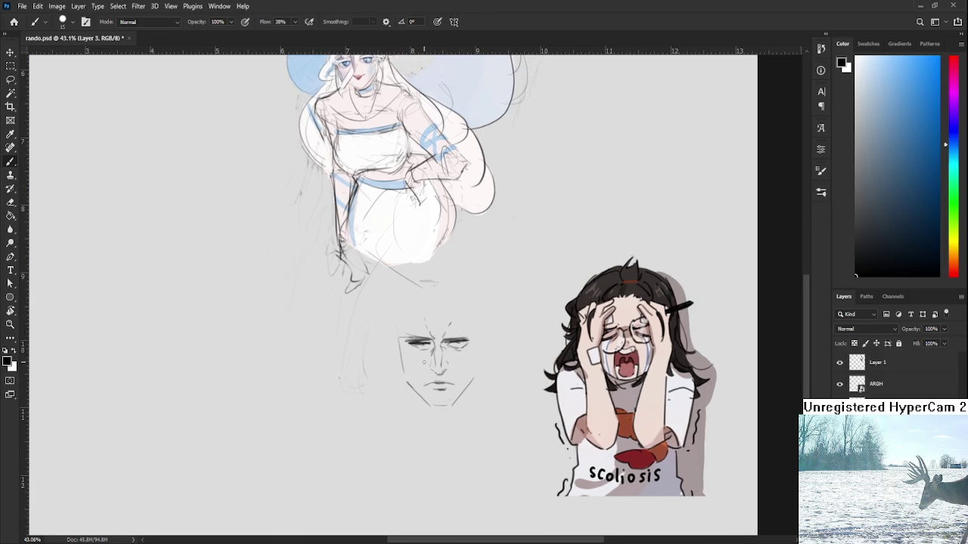
{"action": "left_click_drag", "start_coordinate": [398, 340], "coordinate": [406, 382]}
{"action": "key", "text": "ctrl+z"}
{"action": "left_click_drag", "start_coordinate": [443, 384], "coordinate": [438, 393]}
{"action": "mouse_move", "coordinate": [432, 341]}
{"action": "left_mouse_down"}
{"action": "mouse_move", "coordinate": [438, 361]}
{"action": "mouse_move", "coordinate": [412, 335]}
{"action": "mouse_move", "coordinate": [435, 324]}
{"action": "mouse_move", "coordinate": [458, 330]}
{"action": "mouse_move", "coordinate": [474, 362]}
{"action": "left_mouse_up"}
Darken the head's right side and move the head sketch slightly down
{"action": "left_click_drag", "start_coordinate": [458, 329], "coordinate": [475, 361]}
{"action": "key", "text": "l"}
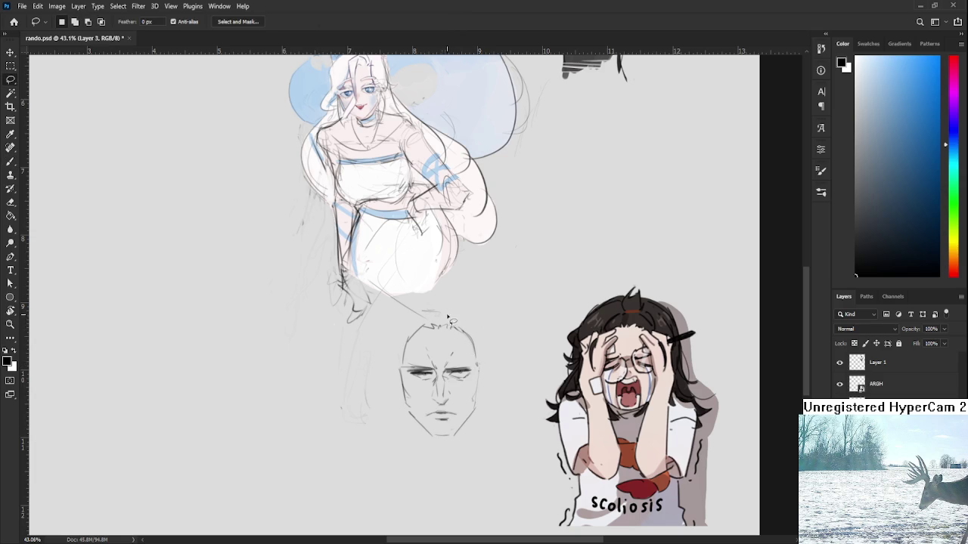
{"action": "left_click_drag", "start_coordinate": [454, 324], "coordinate": [472, 248]}
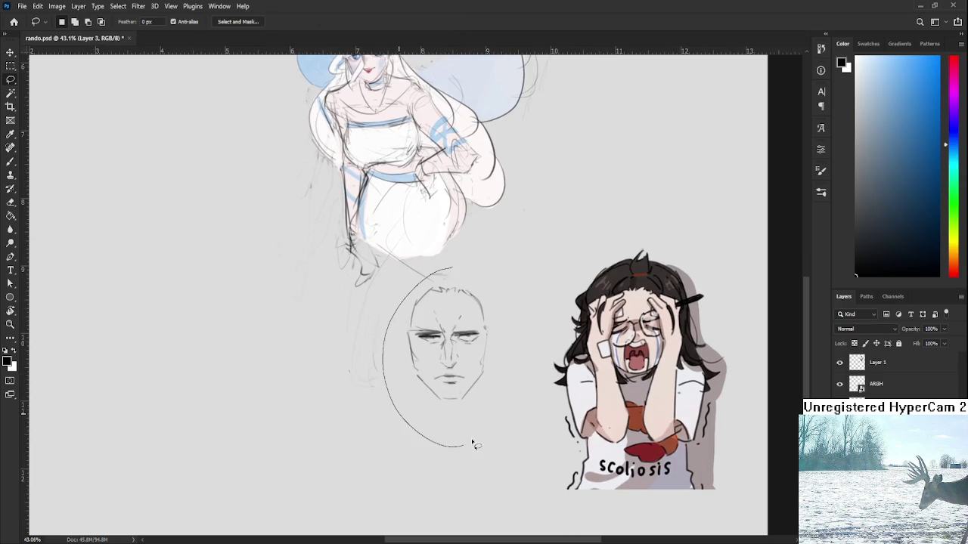
{"action": "key", "text": "ctrl+t"}
{"action": "left_click_drag", "start_coordinate": [463, 339], "coordinate": [463, 372]}
{"action": "key", "text": "Return"}
{"action": "key", "text": "ctrl+d"}
{"action": "key", "text": "b"}
Sketch the hairline and long hair falling down both sides of the head
{"action": "mouse_move", "coordinate": [425, 330]}
{"action": "left_mouse_down"}
{"action": "mouse_move", "coordinate": [445, 311]}
{"action": "mouse_move", "coordinate": [484, 336]}
{"action": "left_mouse_up"}
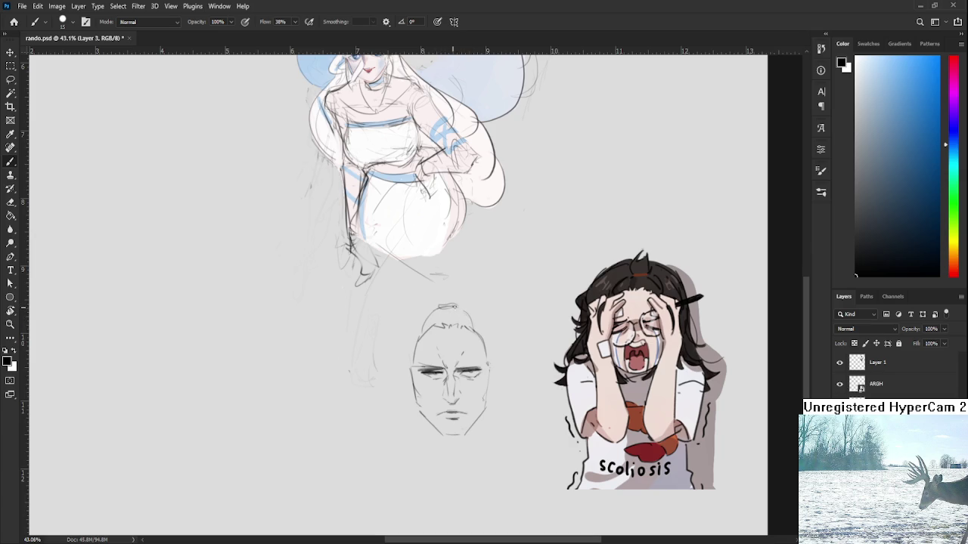
{"action": "mouse_move", "coordinate": [435, 307]}
{"action": "left_mouse_down"}
{"action": "mouse_move", "coordinate": [452, 307]}
{"action": "mouse_move", "coordinate": [446, 297]}
{"action": "mouse_move", "coordinate": [403, 339]}
{"action": "left_mouse_up"}
{"action": "key", "text": "ctrl+z"}
{"action": "left_click_drag", "start_coordinate": [436, 301], "coordinate": [392, 337]}
{"action": "mouse_move", "coordinate": [453, 293]}
{"action": "left_mouse_down"}
{"action": "mouse_move", "coordinate": [502, 321]}
{"action": "mouse_move", "coordinate": [505, 395]}
{"action": "left_mouse_up"}
{"action": "key", "text": "ctrl+z"}
{"action": "left_click_drag", "start_coordinate": [502, 320], "coordinate": [510, 395]}
{"action": "scroll", "coordinate": [443, 319], "scroll_direction": "down", "scroll_amount": 2}
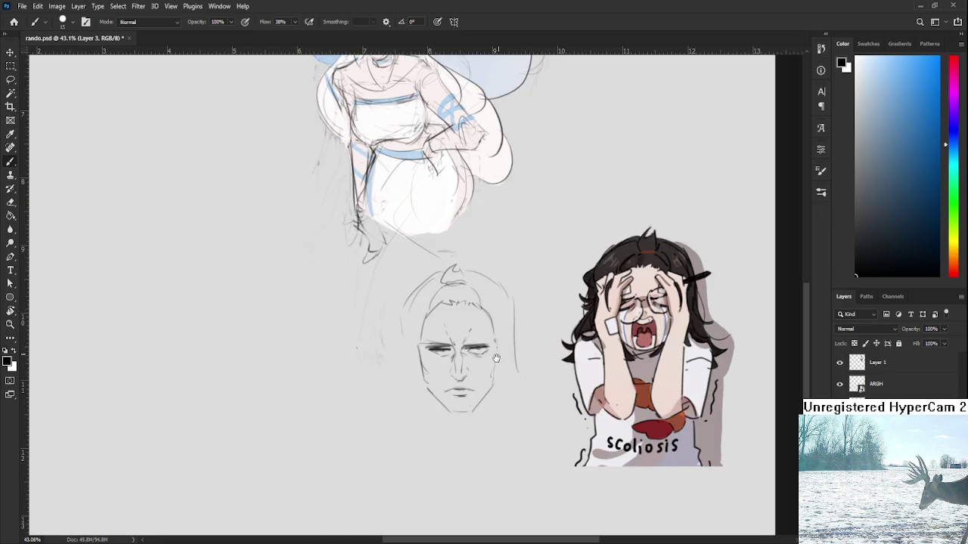
Try several strokes along the face's left side, undoing each attempt
{"action": "left_click_drag", "start_coordinate": [432, 298], "coordinate": [435, 339]}
{"action": "key", "text": "ctrl+z"}
{"action": "left_click_drag", "start_coordinate": [431, 299], "coordinate": [426, 367]}
{"action": "key", "text": "ctrl+z"}
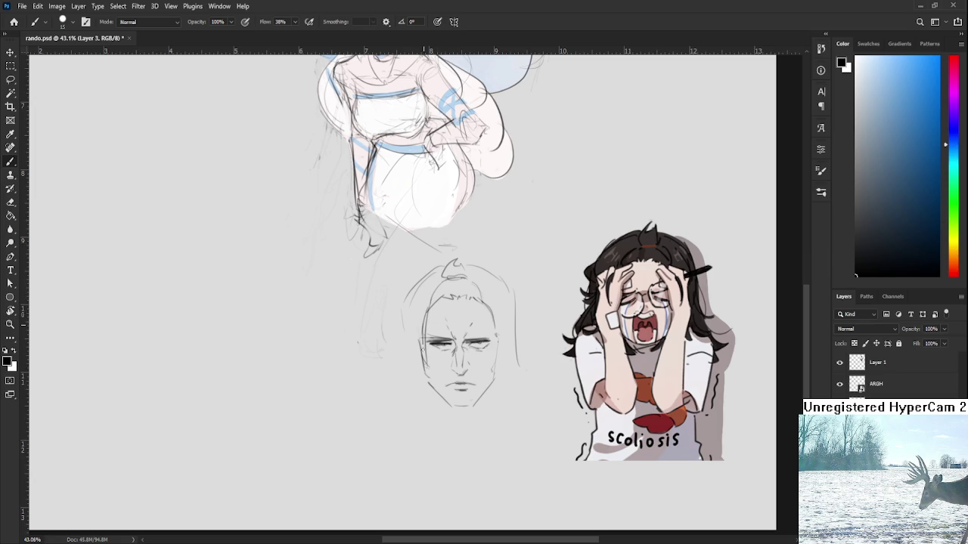
{"action": "scroll", "coordinate": [409, 344], "scroll_direction": "down", "scroll_amount": 1}
{"action": "left_click_drag", "start_coordinate": [431, 315], "coordinate": [423, 390]}
{"action": "key", "text": "ctrl+z"}
{"action": "mouse_move", "coordinate": [428, 339]}
{"action": "left_mouse_down"}
{"action": "mouse_move", "coordinate": [423, 391]}
{"action": "mouse_move", "coordinate": [414, 395]}
{"action": "left_mouse_up"}
{"action": "key", "text": "ctrl+z"}
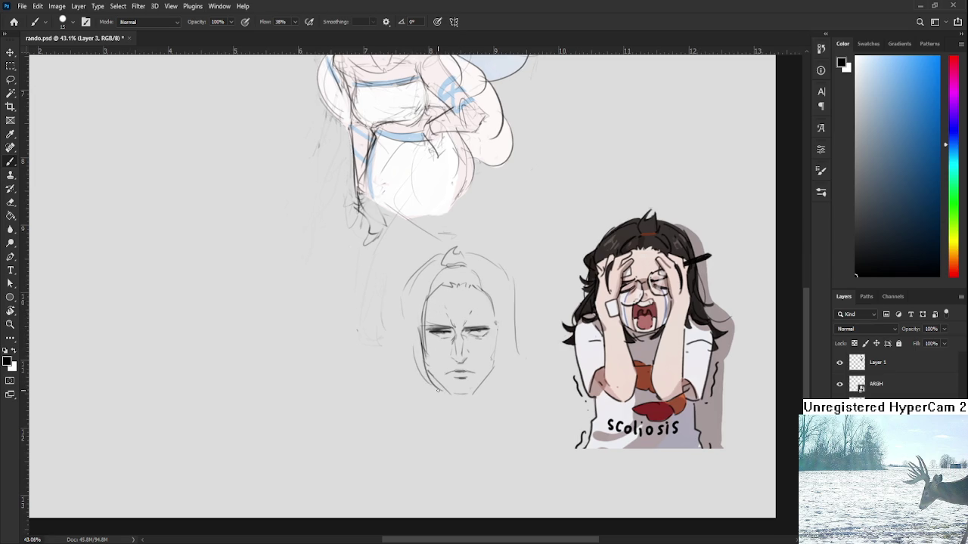
Try several strokes for the right side and jawline, undoing each attempt
{"action": "scroll", "coordinate": [459, 316], "scroll_direction": "right", "scroll_amount": 1}
{"action": "left_click_drag", "start_coordinate": [473, 286], "coordinate": [483, 323]}
{"action": "key", "text": "ctrl+z"}
{"action": "left_click_drag", "start_coordinate": [472, 284], "coordinate": [484, 371]}
{"action": "key", "text": "ctrl+z"}
{"action": "mouse_move", "coordinate": [481, 314]}
{"action": "left_mouse_down"}
{"action": "mouse_move", "coordinate": [477, 369]}
{"action": "mouse_move", "coordinate": [490, 353]}
{"action": "left_mouse_up"}
{"action": "key", "text": "ctrl+z"}
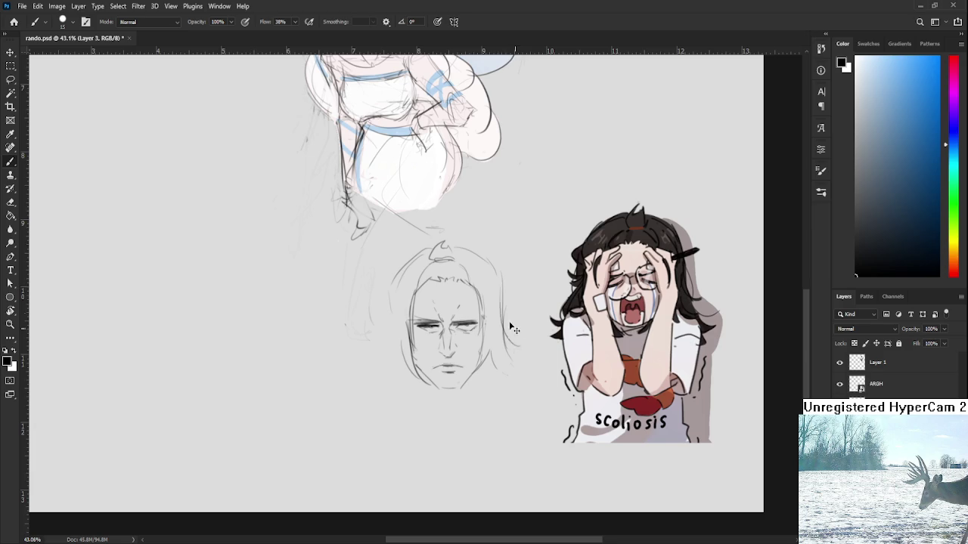
Extend the left-side hair strands down past the jaw
{"action": "mouse_move", "coordinate": [441, 296]}
{"action": "left_mouse_down"}
{"action": "mouse_move", "coordinate": [463, 305]}
{"action": "mouse_move", "coordinate": [413, 351]}
{"action": "mouse_move", "coordinate": [399, 325]}
{"action": "mouse_move", "coordinate": [416, 333]}
{"action": "mouse_move", "coordinate": [398, 341]}
{"action": "mouse_move", "coordinate": [414, 347]}
{"action": "left_mouse_up"}
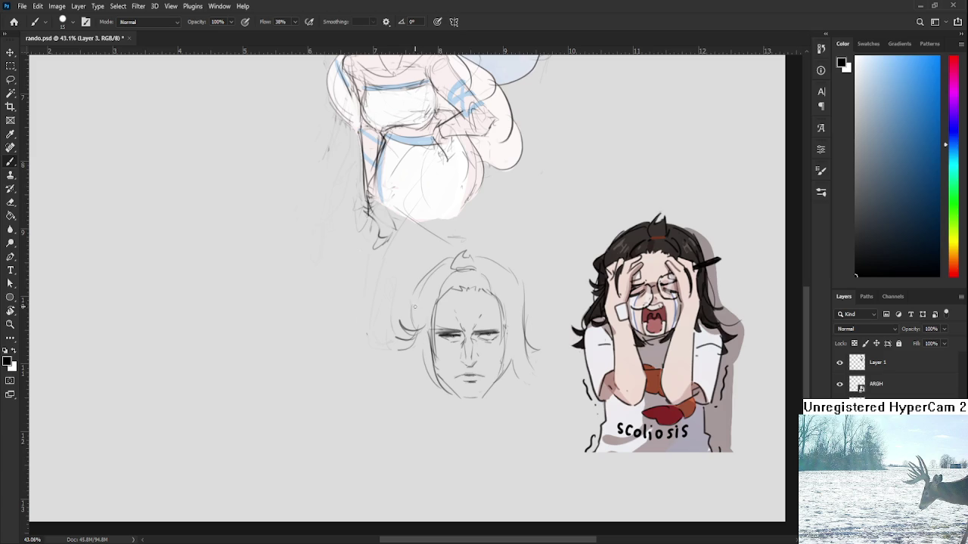
{"action": "mouse_move", "coordinate": [415, 298]}
{"action": "left_mouse_down"}
{"action": "mouse_move", "coordinate": [416, 330]}
{"action": "mouse_move", "coordinate": [409, 316]}
{"action": "left_mouse_up"}
{"action": "left_click_drag", "start_coordinate": [406, 365], "coordinate": [388, 405]}
{"action": "key", "text": "ctrl+z"}
{"action": "left_click_drag", "start_coordinate": [417, 330], "coordinate": [385, 403]}
{"action": "mouse_move", "coordinate": [420, 338]}
{"action": "left_mouse_down"}
{"action": "mouse_move", "coordinate": [406, 408]}
{"action": "mouse_move", "coordinate": [417, 374]}
{"action": "mouse_move", "coordinate": [399, 390]}
{"action": "left_mouse_up"}
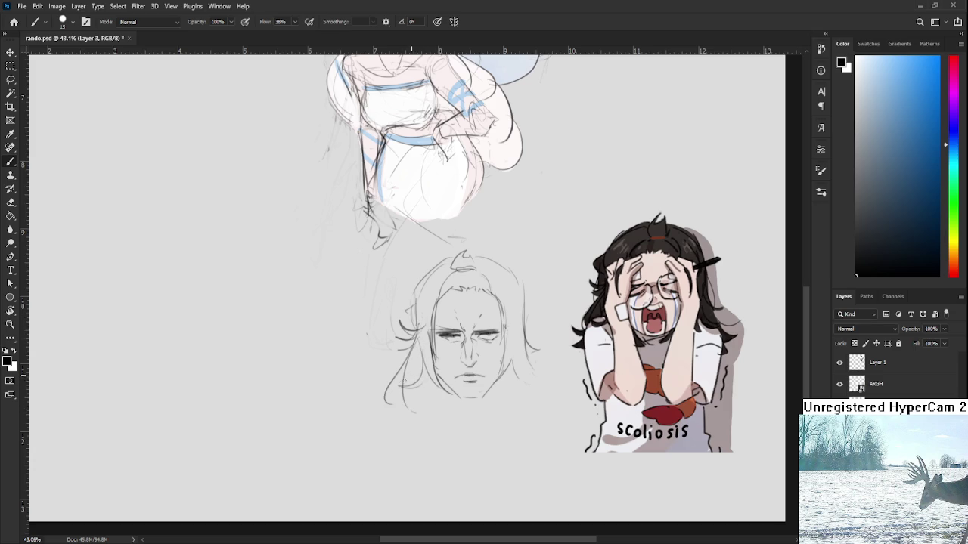
{"action": "mouse_move", "coordinate": [507, 365]}
{"action": "left_mouse_down"}
{"action": "mouse_move", "coordinate": [500, 358]}
{"action": "mouse_move", "coordinate": [548, 377]}
{"action": "left_mouse_up"}
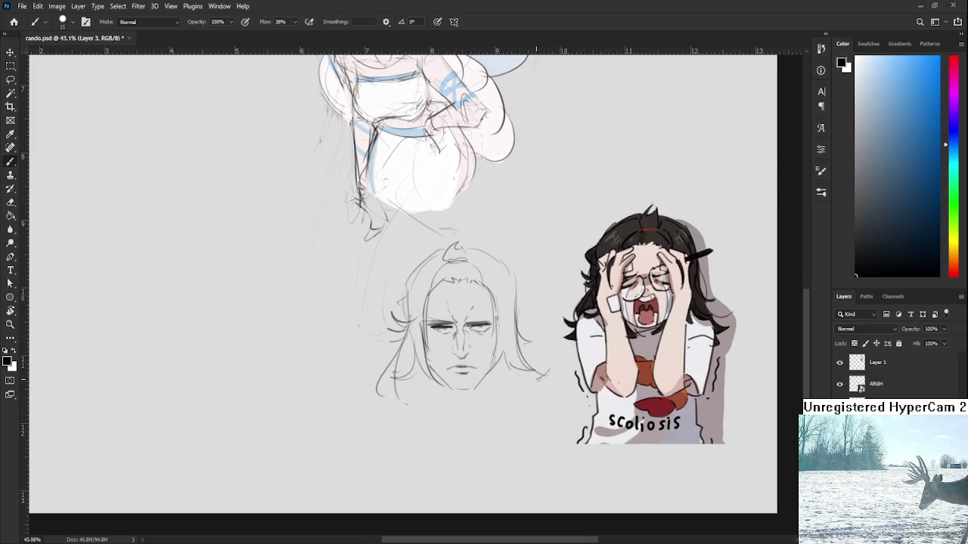
Lasso the face sketch and scale it down to about 81%
{"action": "key", "text": "l"}
{"action": "mouse_move", "coordinate": [475, 445]}
{"action": "left_mouse_down"}
{"action": "mouse_move", "coordinate": [389, 262]}
{"action": "mouse_move", "coordinate": [446, 460]}
{"action": "left_mouse_up"}
{"action": "key", "text": "ctrl+t"}
{"action": "mouse_move", "coordinate": [558, 220]}
{"action": "left_mouse_down"}
{"action": "mouse_move", "coordinate": [489, 283]}
{"action": "mouse_move", "coordinate": [534, 245]}
{"action": "left_mouse_up"}
{"action": "left_click_drag", "start_coordinate": [544, 210], "coordinate": [568, 188]}
{"action": "left_click_drag", "start_coordinate": [532, 242], "coordinate": [521, 258]}
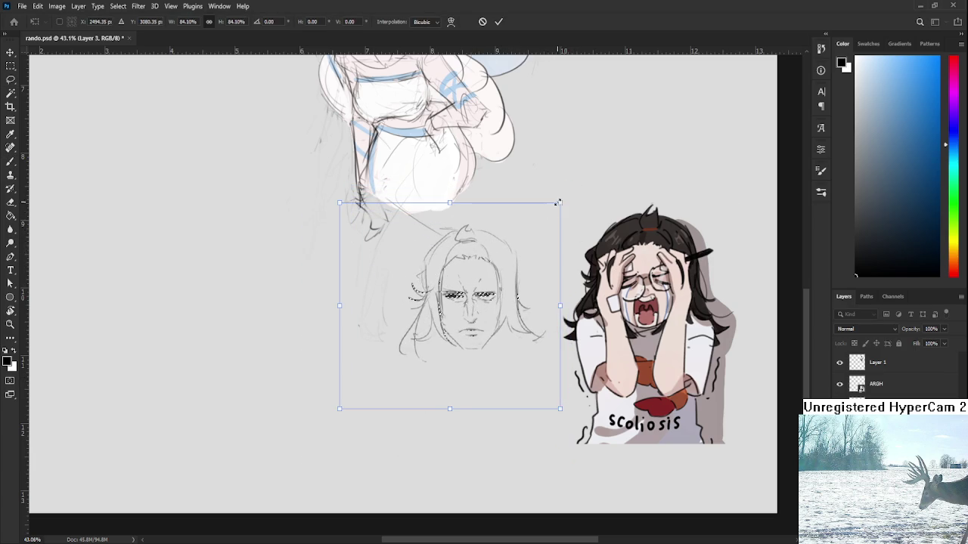
{"action": "left_click_drag", "start_coordinate": [559, 203], "coordinate": [550, 209]}
{"action": "left_click_drag", "start_coordinate": [535, 252], "coordinate": [533, 242]}
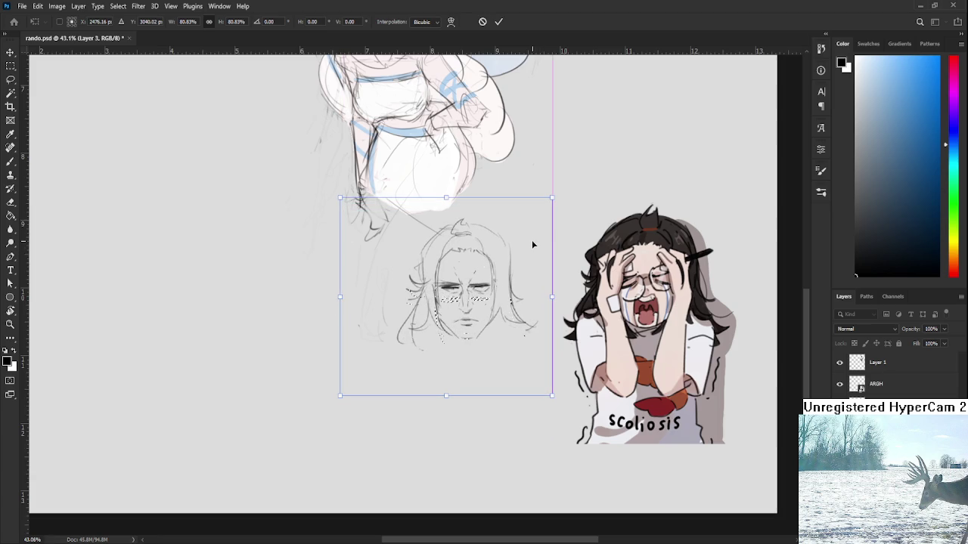
{"action": "key", "text": "Return"}
{"action": "key", "text": "l"}
{"action": "key", "text": "b"}
Brush in the neck, collar and left shoulder lines beneath the chin
{"action": "scroll", "coordinate": [464, 348], "scroll_direction": "down", "scroll_amount": 1}
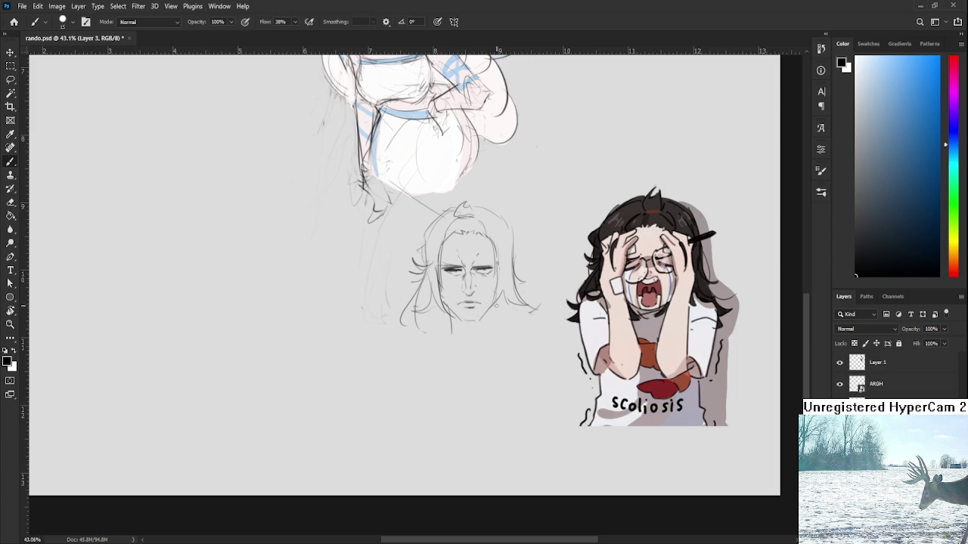
{"action": "mouse_move", "coordinate": [452, 306]}
{"action": "left_mouse_down"}
{"action": "mouse_move", "coordinate": [451, 335]}
{"action": "mouse_move", "coordinate": [487, 337]}
{"action": "left_mouse_up"}
{"action": "mouse_move", "coordinate": [436, 331]}
{"action": "left_mouse_down"}
{"action": "mouse_move", "coordinate": [449, 323]}
{"action": "mouse_move", "coordinate": [491, 339]}
{"action": "mouse_move", "coordinate": [541, 337]}
{"action": "left_mouse_up"}
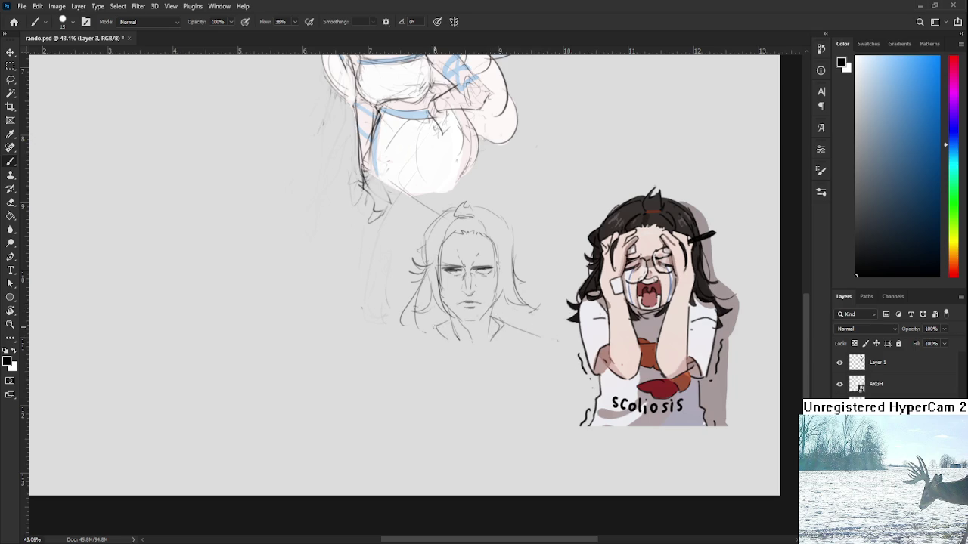
{"action": "left_click_drag", "start_coordinate": [434, 328], "coordinate": [387, 352]}
{"action": "scroll", "coordinate": [483, 326], "scroll_direction": "down", "scroll_amount": 1}
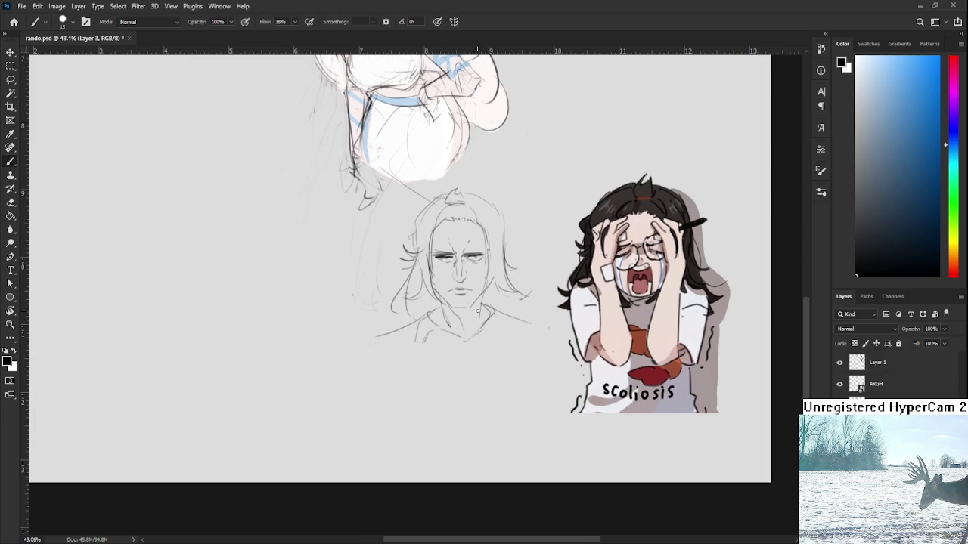
{"action": "left_click_drag", "start_coordinate": [475, 310], "coordinate": [471, 314]}
{"action": "key", "text": "e"}
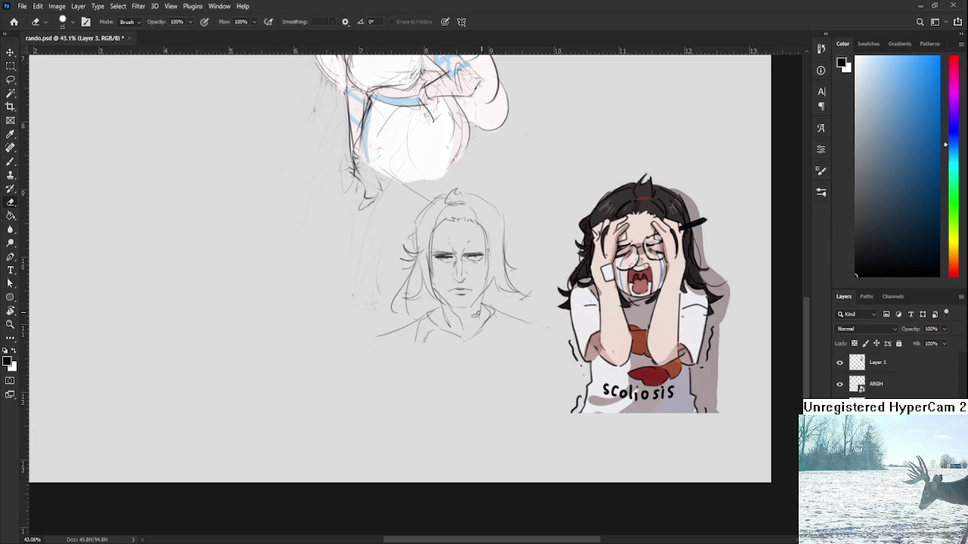
{"action": "key", "text": "b"}
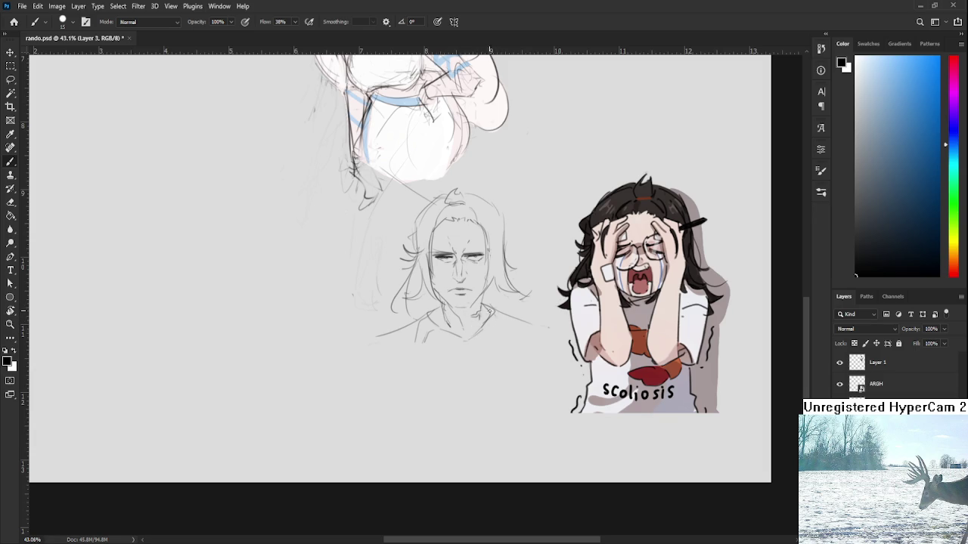
Sketch a loose curved stroke below the collar for the shirt graphic
{"action": "scroll", "coordinate": [478, 344], "scroll_direction": "down", "scroll_amount": 1}
{"action": "scroll", "coordinate": [476, 337], "scroll_direction": "down", "scroll_amount": 1}
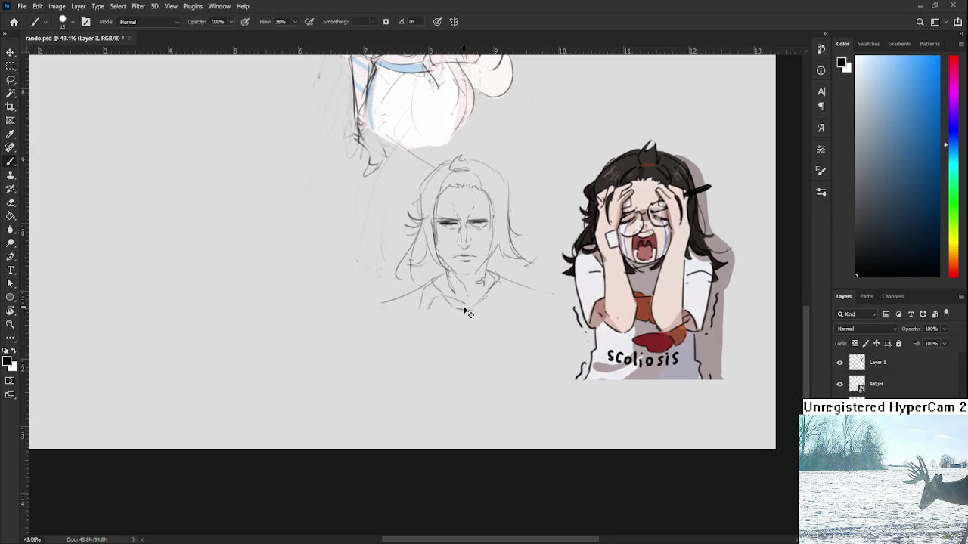
{"action": "scroll", "coordinate": [487, 303], "scroll_direction": "down", "scroll_amount": 1}
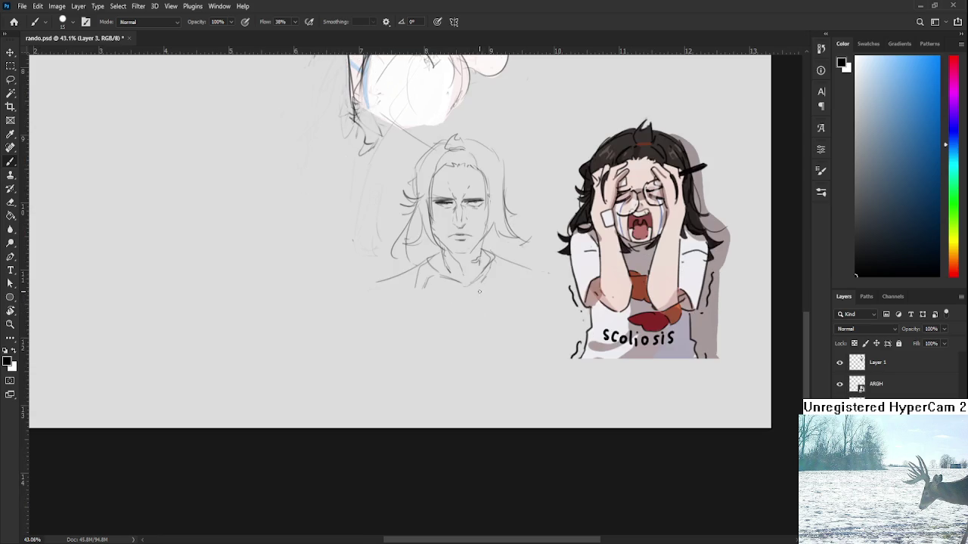
{"action": "mouse_move", "coordinate": [437, 303]}
{"action": "left_mouse_down"}
{"action": "mouse_move", "coordinate": [495, 308]}
{"action": "mouse_move", "coordinate": [493, 339]}
{"action": "left_mouse_up"}
Add detail strokes and a squiggle to the curved graphic below the collar
{"action": "left_click_drag", "start_coordinate": [443, 306], "coordinate": [455, 320]}
{"action": "scroll", "coordinate": [454, 314], "scroll_direction": "down", "scroll_amount": 1}
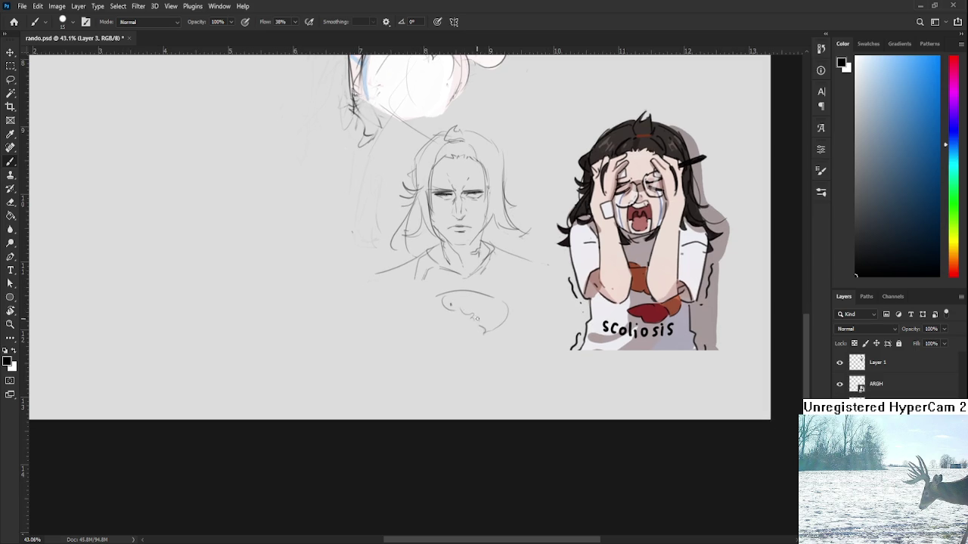
{"action": "mouse_move", "coordinate": [476, 322]}
{"action": "left_mouse_down"}
{"action": "mouse_move", "coordinate": [445, 325]}
{"action": "mouse_move", "coordinate": [485, 338]}
{"action": "left_mouse_up"}
{"action": "scroll", "coordinate": [487, 331], "scroll_direction": "up", "scroll_amount": 1}
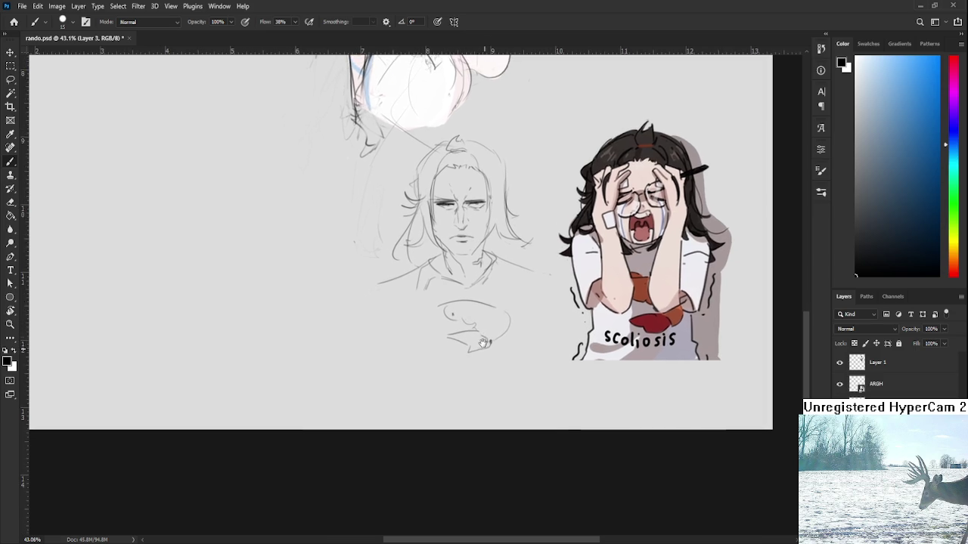
{"action": "left_click_drag", "start_coordinate": [441, 355], "coordinate": [466, 366]}
{"action": "key", "text": "ctrl+z"}
{"action": "key", "text": "ctrl+z"}
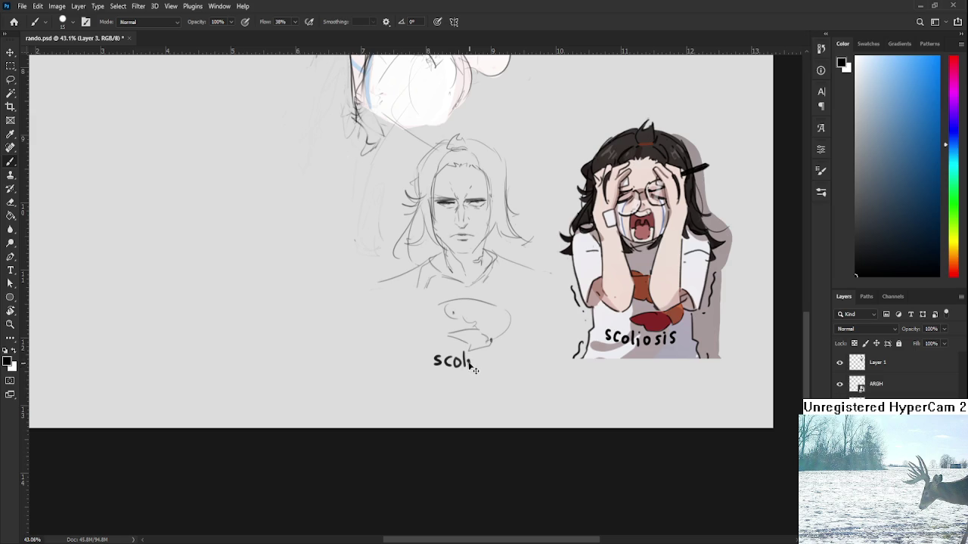
Hand-letter the word 'scoliosis' beneath the graphic
{"action": "left_click_drag", "start_coordinate": [480, 357], "coordinate": [481, 365]}
{"action": "key", "text": "ctrl+z"}
{"action": "left_click_drag", "start_coordinate": [501, 356], "coordinate": [497, 367]}
{"action": "scroll", "coordinate": [509, 297], "scroll_direction": "down", "scroll_amount": 1}
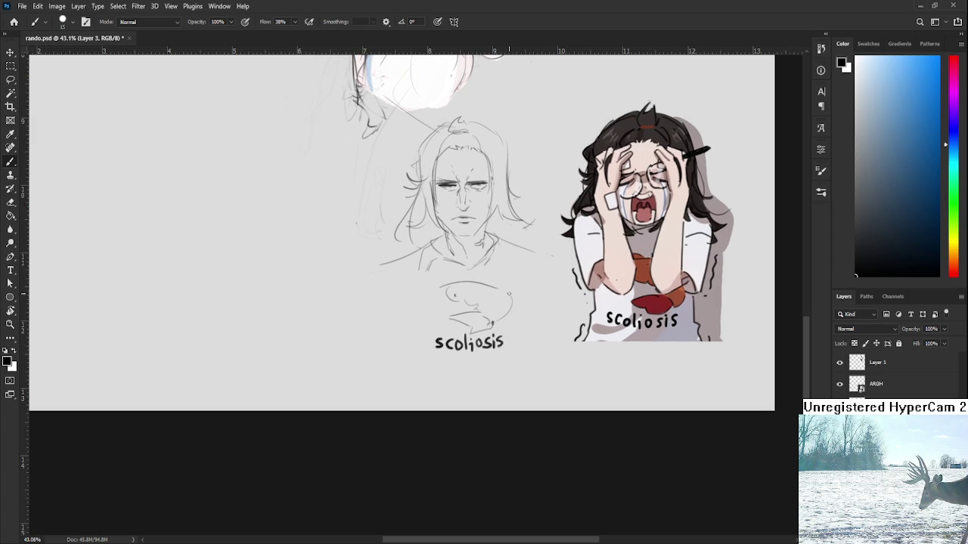
Lasso the graphic and lettering and shift them slightly down-right
{"action": "key", "text": "l"}
{"action": "left_click_drag", "start_coordinate": [500, 273], "coordinate": [387, 339]}
{"action": "key", "text": "ctrl+t"}
{"action": "mouse_move", "coordinate": [468, 326]}
{"action": "left_mouse_down"}
{"action": "mouse_move", "coordinate": [462, 338]}
{"action": "mouse_move", "coordinate": [478, 341]}
{"action": "left_mouse_up"}
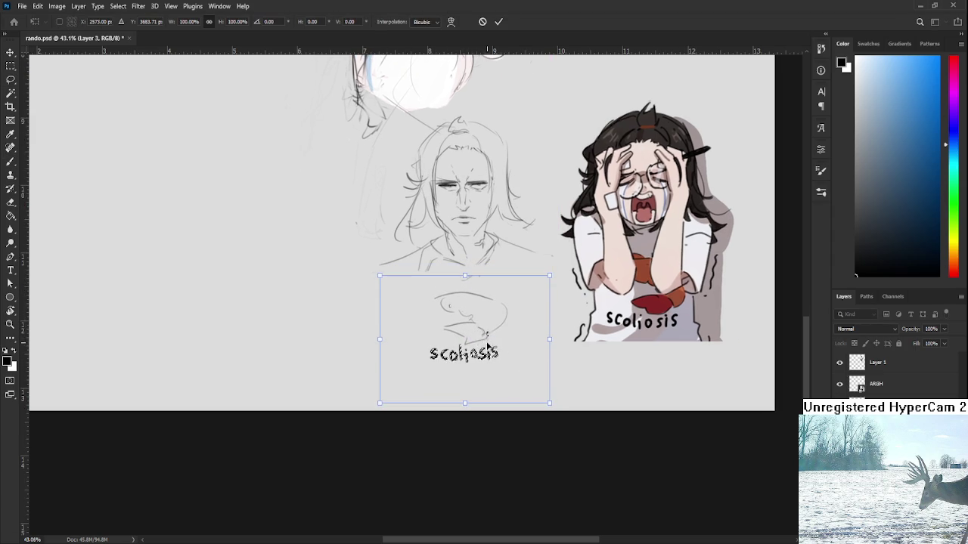
{"action": "key", "text": "Return"}
{"action": "key", "text": "b"}
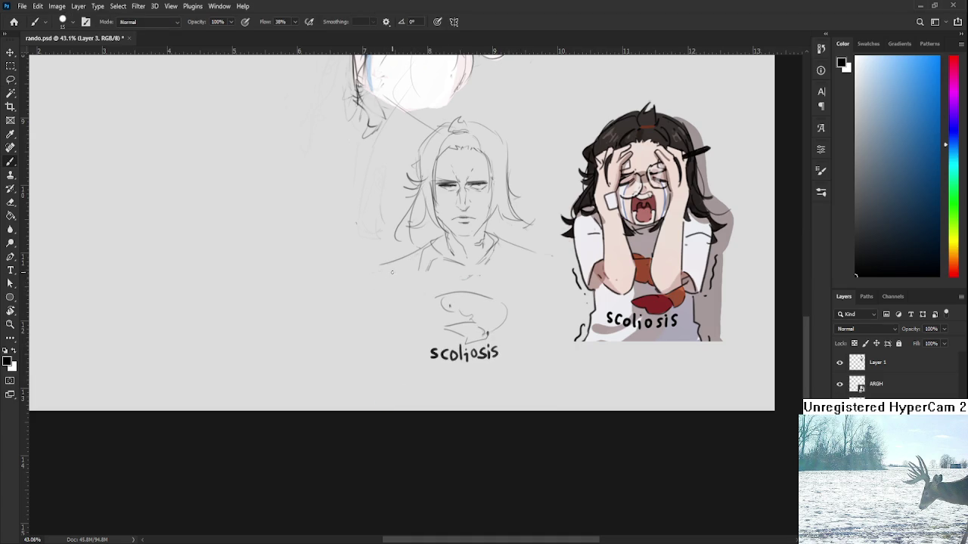
Brush both torso sides and a shoulder line, trimming the right shoulder stroke with the Eraser
{"action": "left_click_drag", "start_coordinate": [380, 265], "coordinate": [372, 306]}
{"action": "mouse_move", "coordinate": [398, 260]}
{"action": "left_mouse_down"}
{"action": "mouse_move", "coordinate": [413, 289]}
{"action": "mouse_move", "coordinate": [364, 320]}
{"action": "mouse_move", "coordinate": [376, 344]}
{"action": "left_mouse_up"}
{"action": "mouse_move", "coordinate": [522, 252]}
{"action": "left_mouse_down"}
{"action": "mouse_move", "coordinate": [519, 306]}
{"action": "mouse_move", "coordinate": [554, 271]}
{"action": "mouse_move", "coordinate": [546, 263]}
{"action": "mouse_move", "coordinate": [554, 313]}
{"action": "left_mouse_up"}
{"action": "key", "text": "e"}
{"action": "left_click_drag", "start_coordinate": [522, 260], "coordinate": [522, 299]}
{"action": "key", "text": "b"}
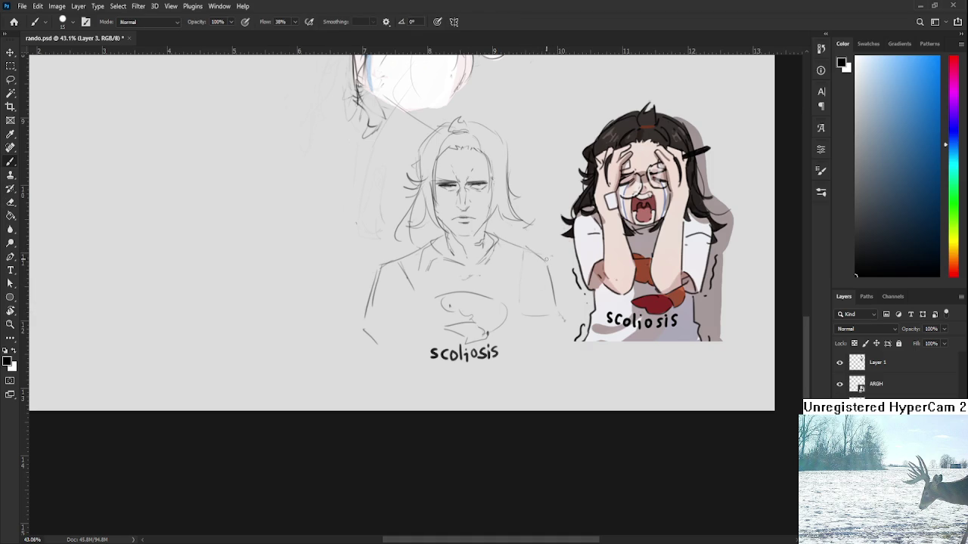
{"action": "mouse_move", "coordinate": [548, 323]}
{"action": "left_mouse_down"}
{"action": "mouse_move", "coordinate": [551, 301]}
{"action": "mouse_move", "coordinate": [533, 325]}
{"action": "mouse_move", "coordinate": [561, 327]}
{"action": "left_mouse_up"}
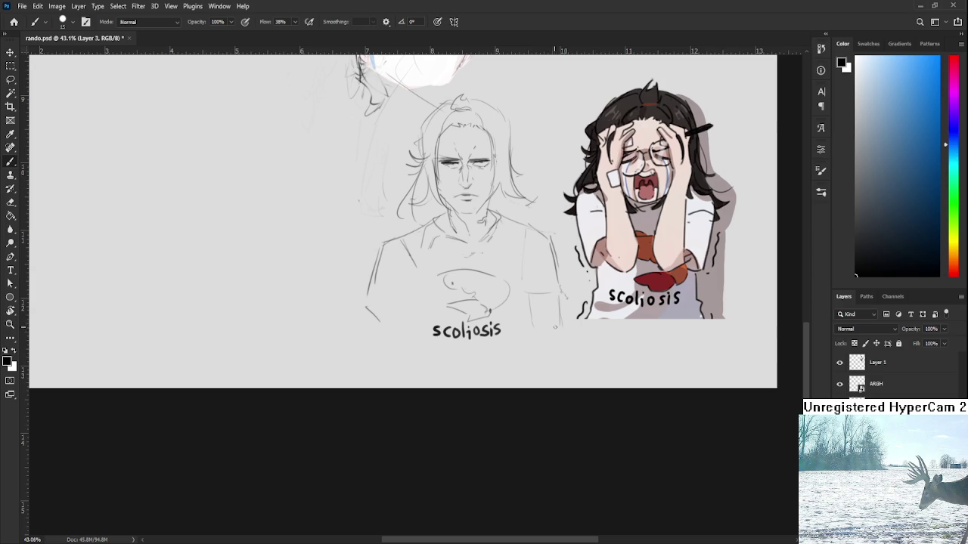
Erase and redraw the left shoulder line of the man's torso
{"action": "scroll", "coordinate": [560, 310], "scroll_direction": "down", "scroll_amount": 1}
{"action": "scroll", "coordinate": [559, 310], "scroll_direction": "down", "scroll_amount": 1}
{"action": "key", "text": "e"}
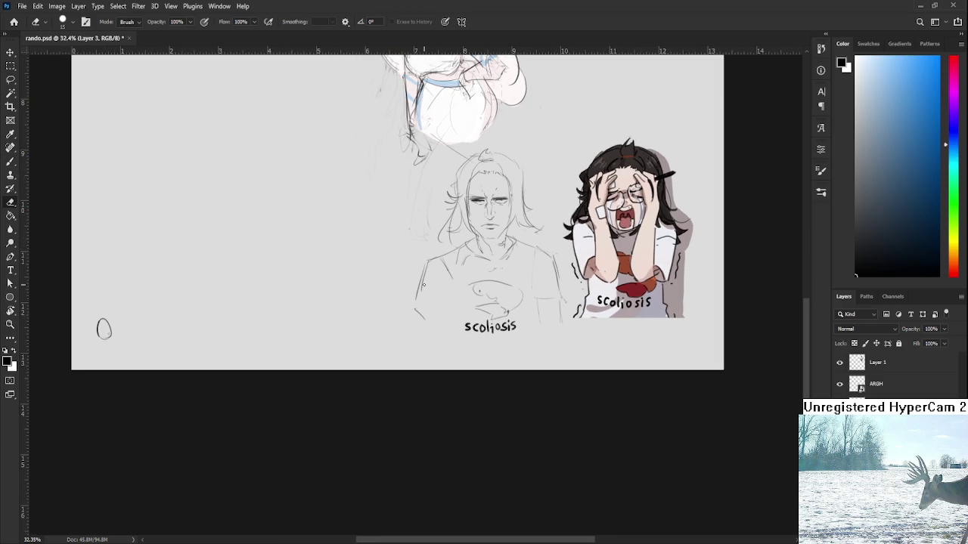
{"action": "left_click_drag", "start_coordinate": [422, 265], "coordinate": [416, 312]}
{"action": "key", "text": "b"}
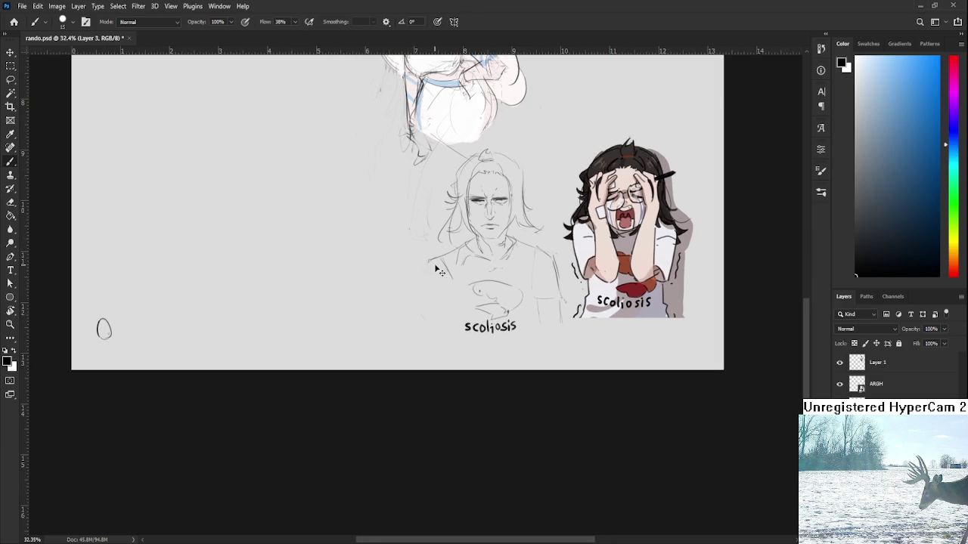
{"action": "left_click_drag", "start_coordinate": [428, 261], "coordinate": [415, 314]}
Lighten the right torso line with the Eraser and zoom out to the whole canvas
{"action": "key", "text": "e"}
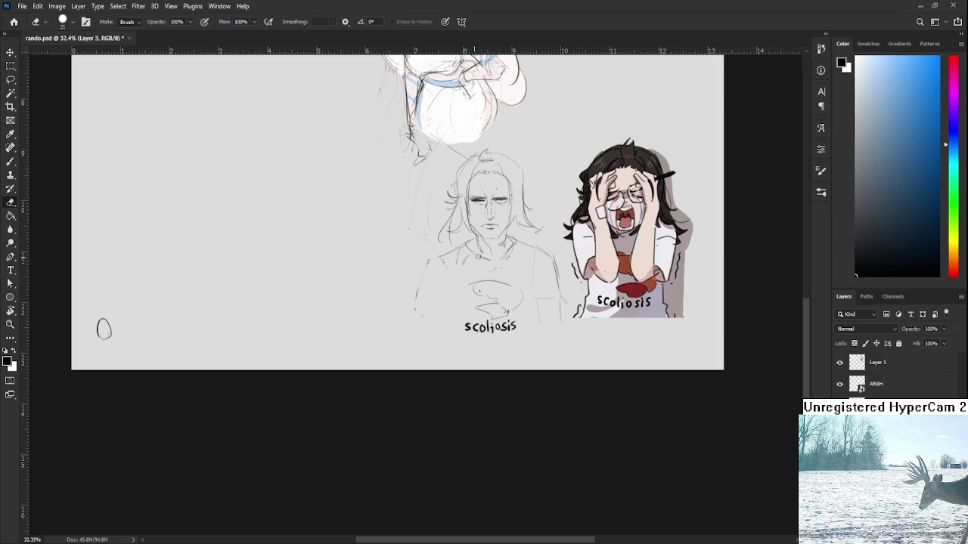
{"action": "left_click_drag", "start_coordinate": [553, 272], "coordinate": [559, 302]}
{"action": "scroll", "coordinate": [413, 391], "scroll_direction": "down", "scroll_amount": 1}
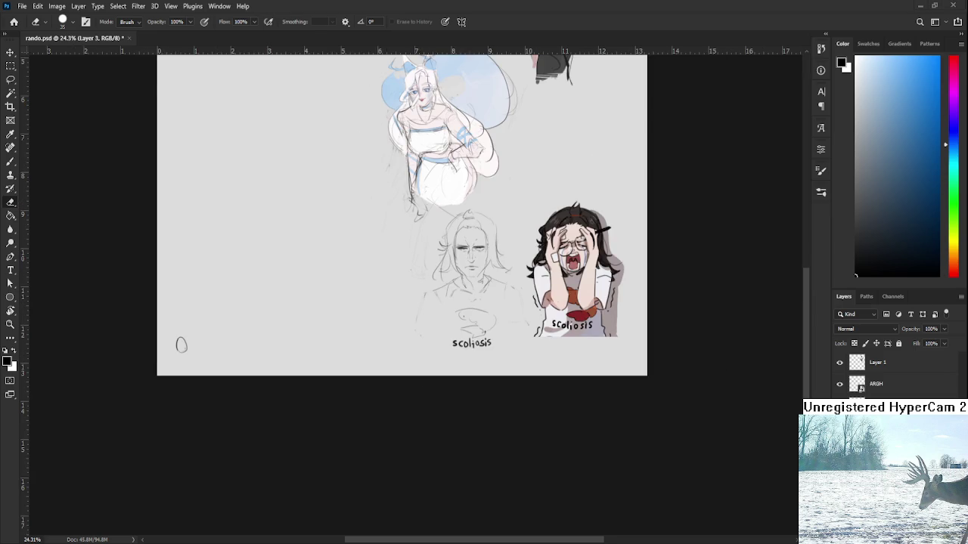